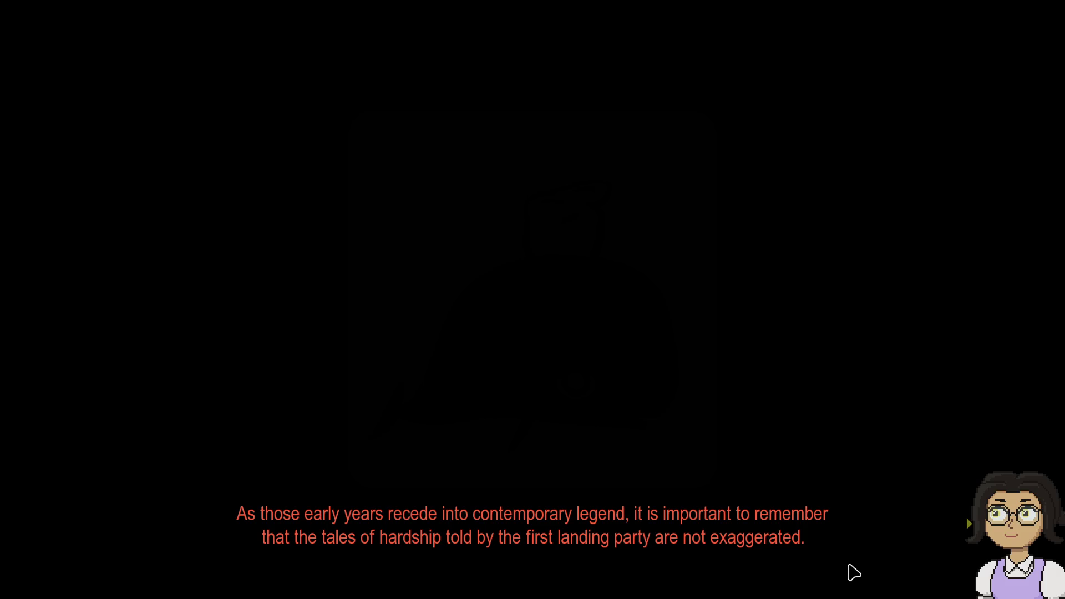
Step: Advance the early-years narration until the Seabun doodles and graffiti slide appears
click(854, 573)
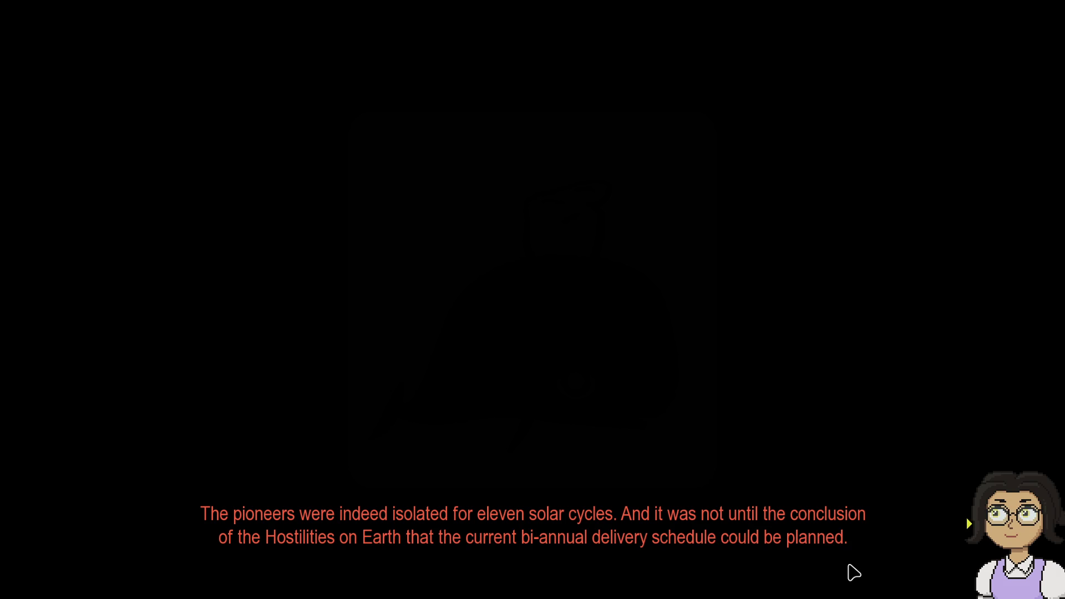
click(854, 572)
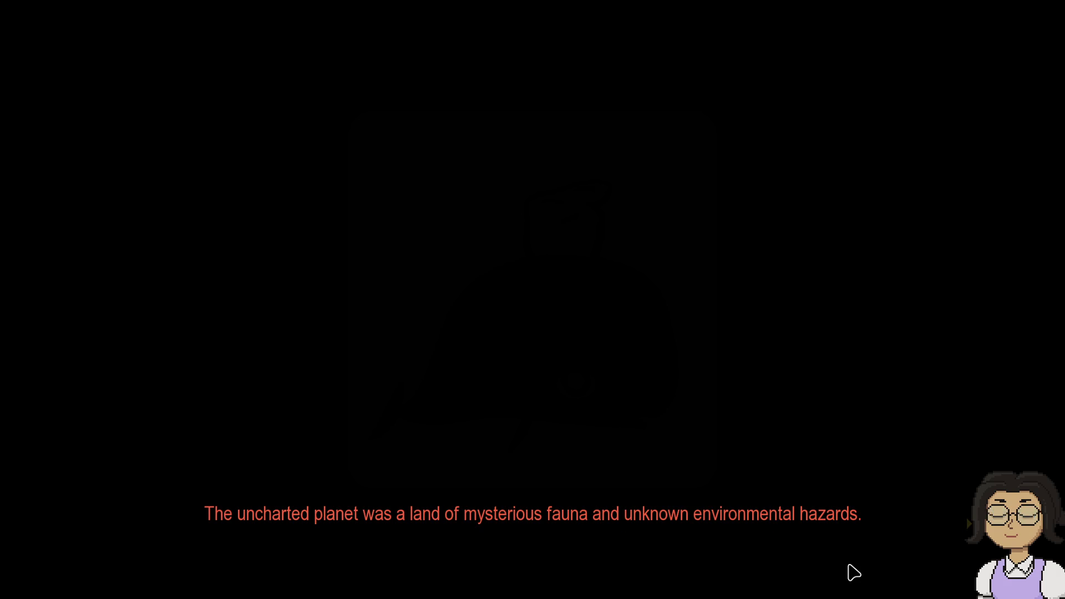
click(854, 572)
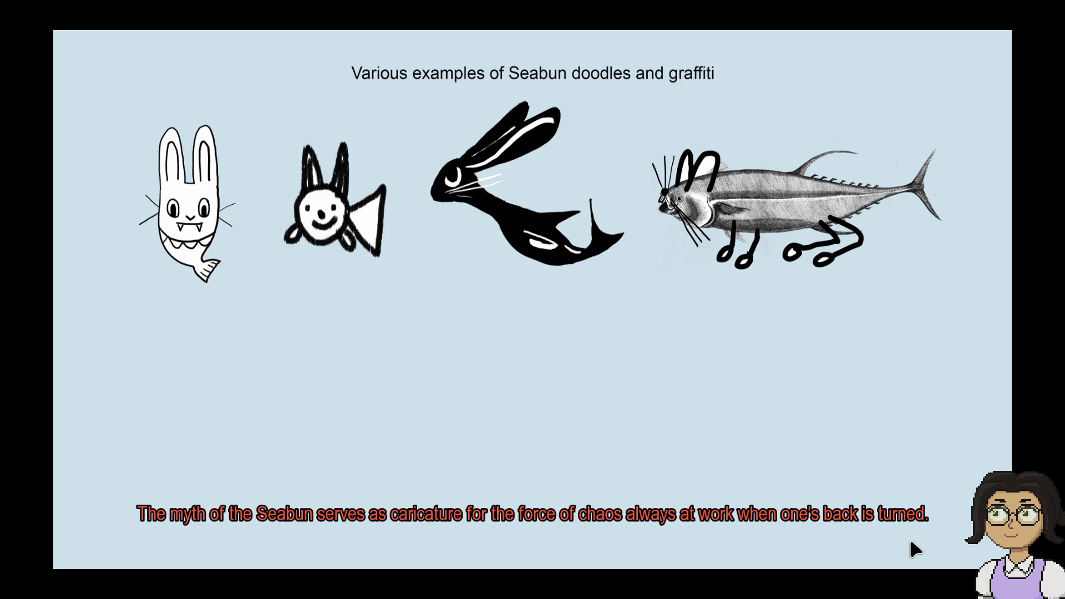
Step: Reveal the second row of doodles and continue to the bunnies-swimming-in-waves drawing
click(912, 542)
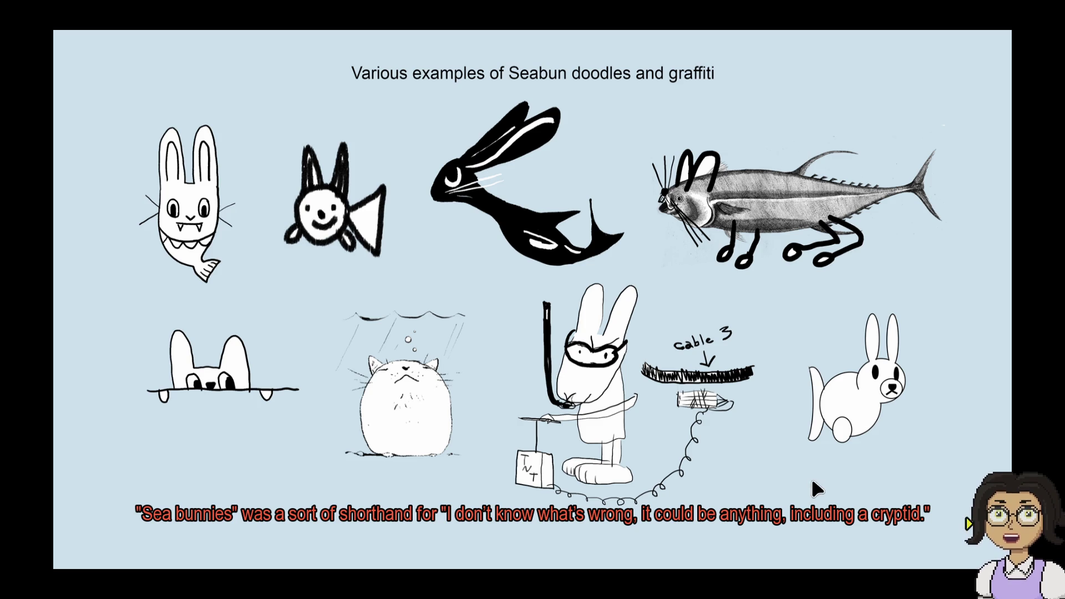
click(892, 486)
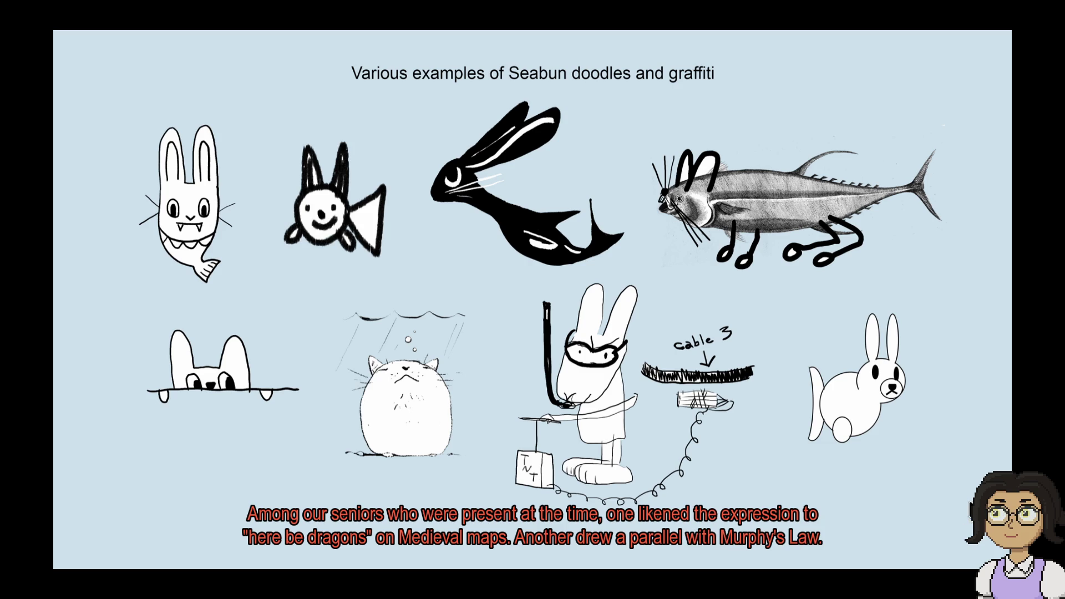
key(Return)
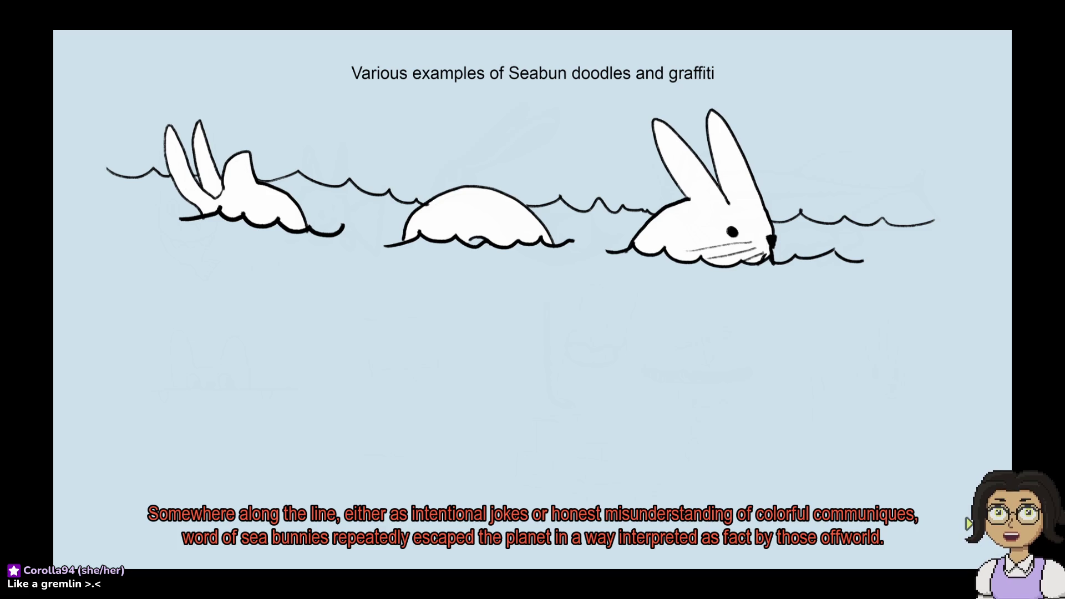
Step: Reveal four more Seabun doodles and continue past the typed memo page
key(Return)
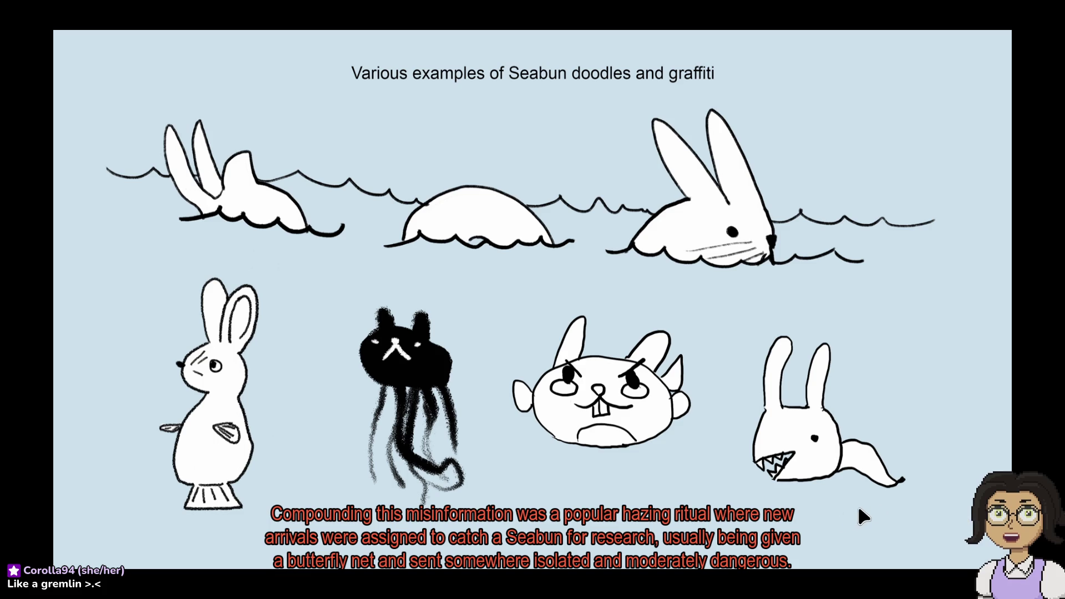
click(949, 532)
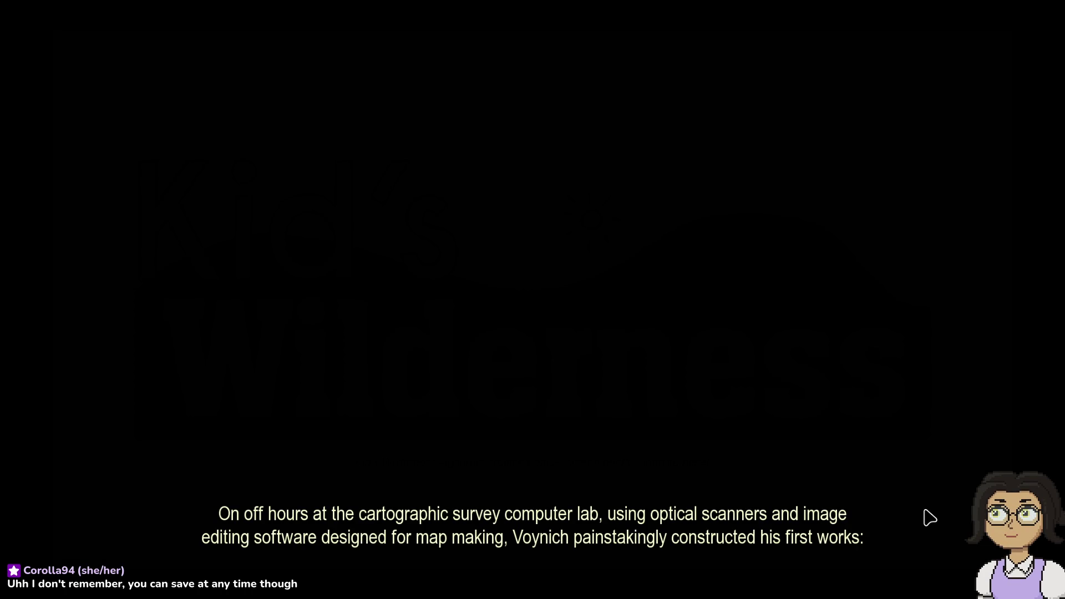
Step: Advance through the fable illustrations, past the elephant and mouse, to the cat-and-fish scene
click(946, 554)
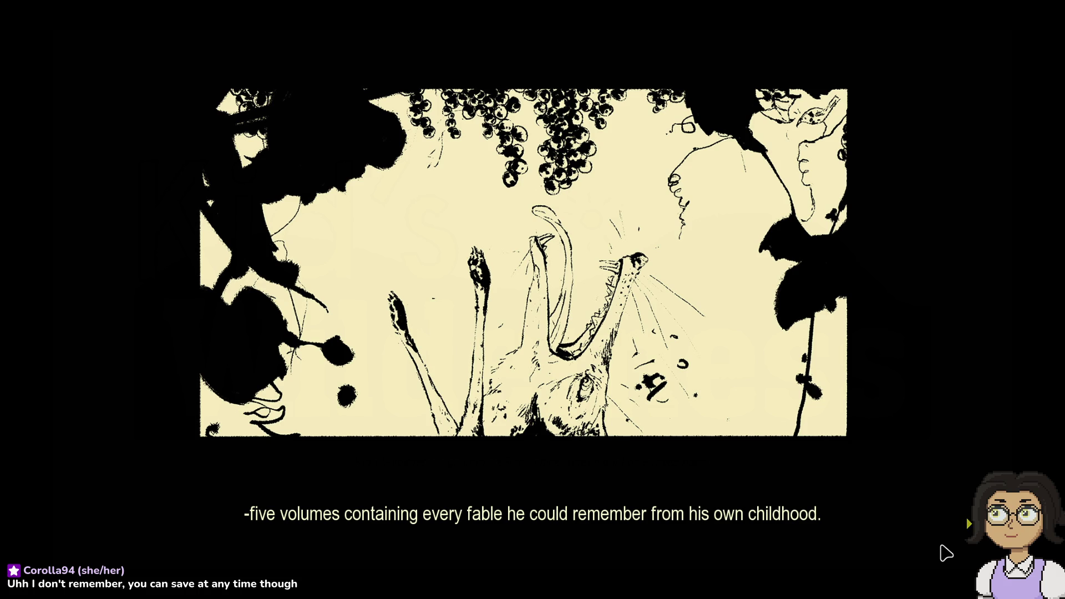
click(947, 554)
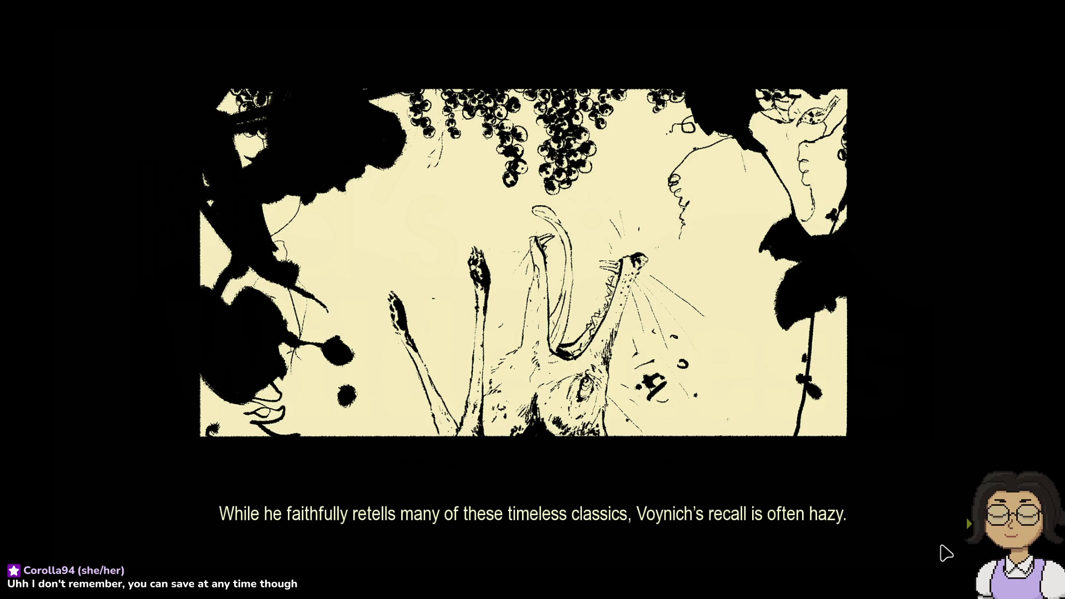
click(946, 553)
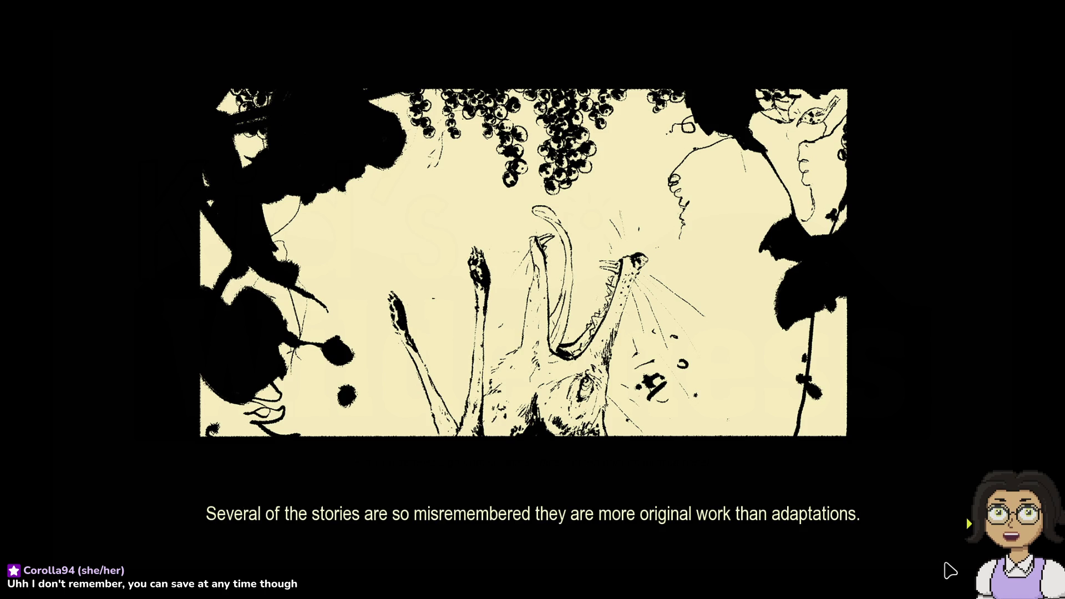
click(951, 572)
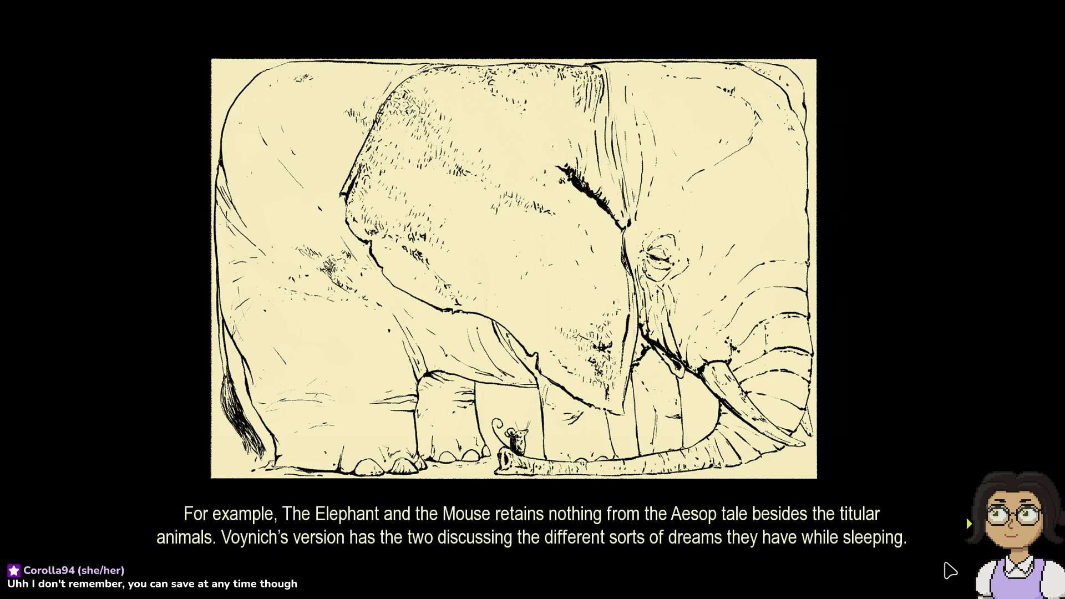
click(950, 571)
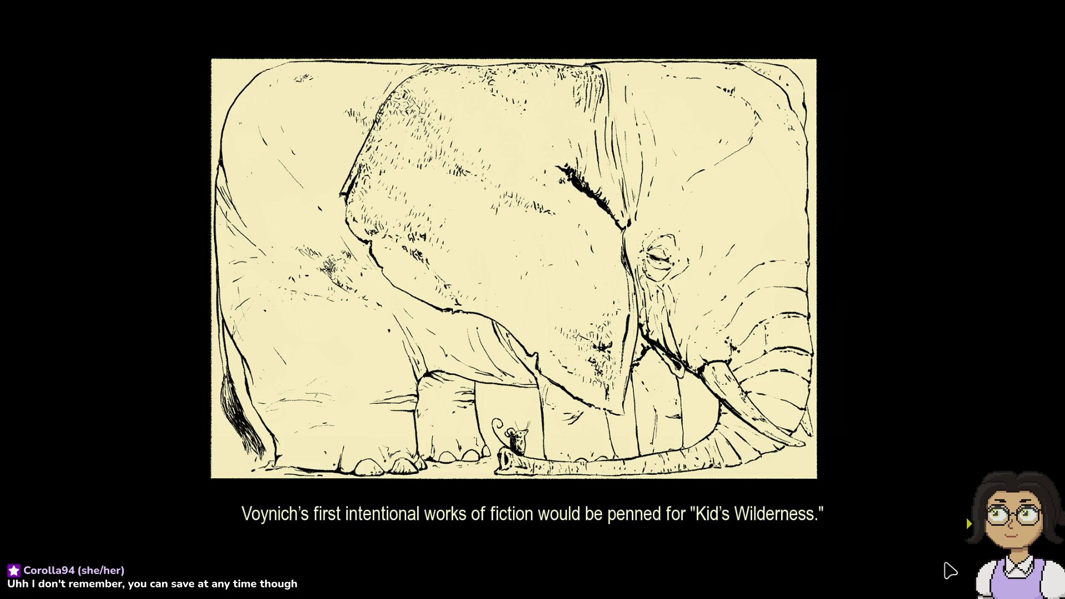
click(951, 571)
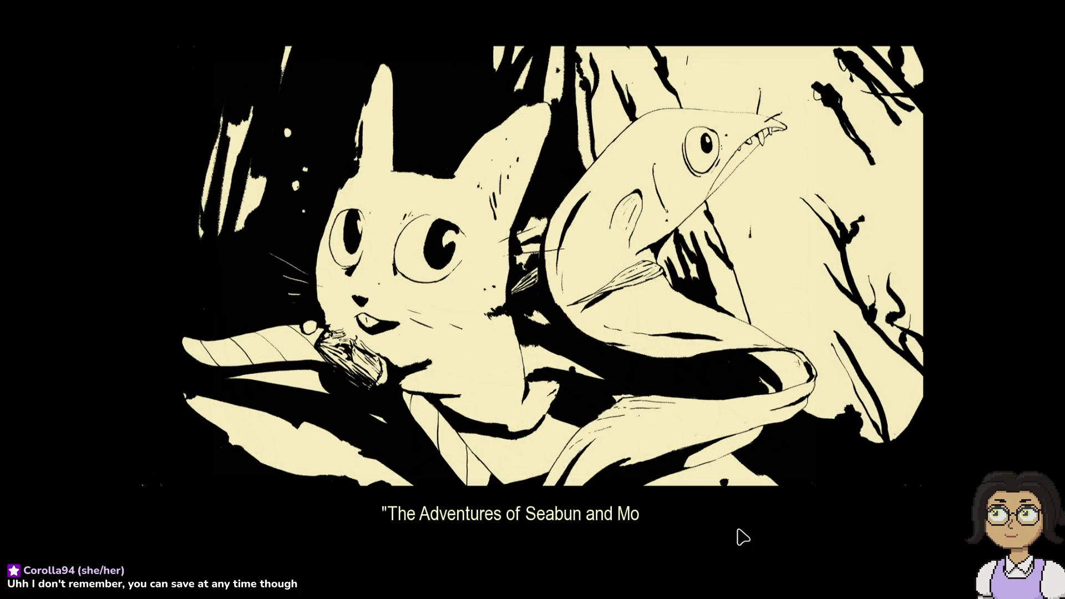
Step: Advance past the story title line through the next two story panels of narration
click(639, 562)
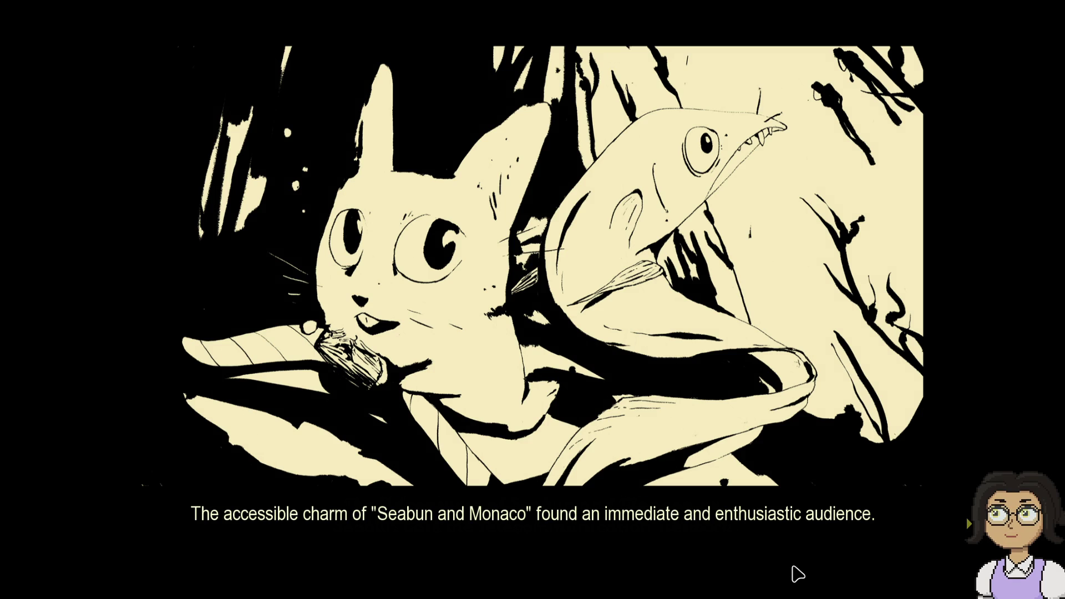
click(797, 574)
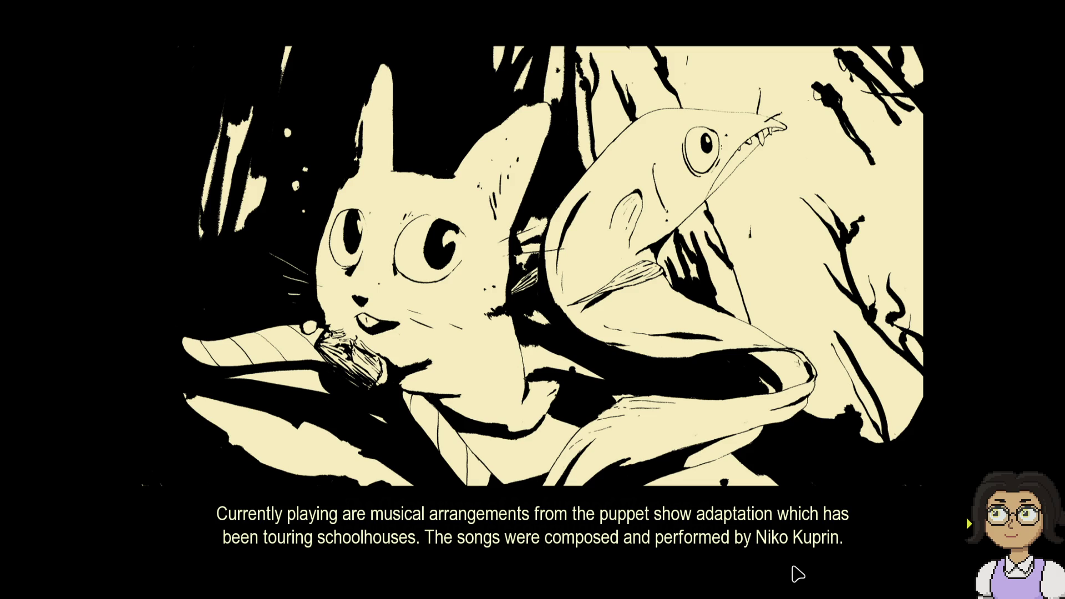
click(797, 574)
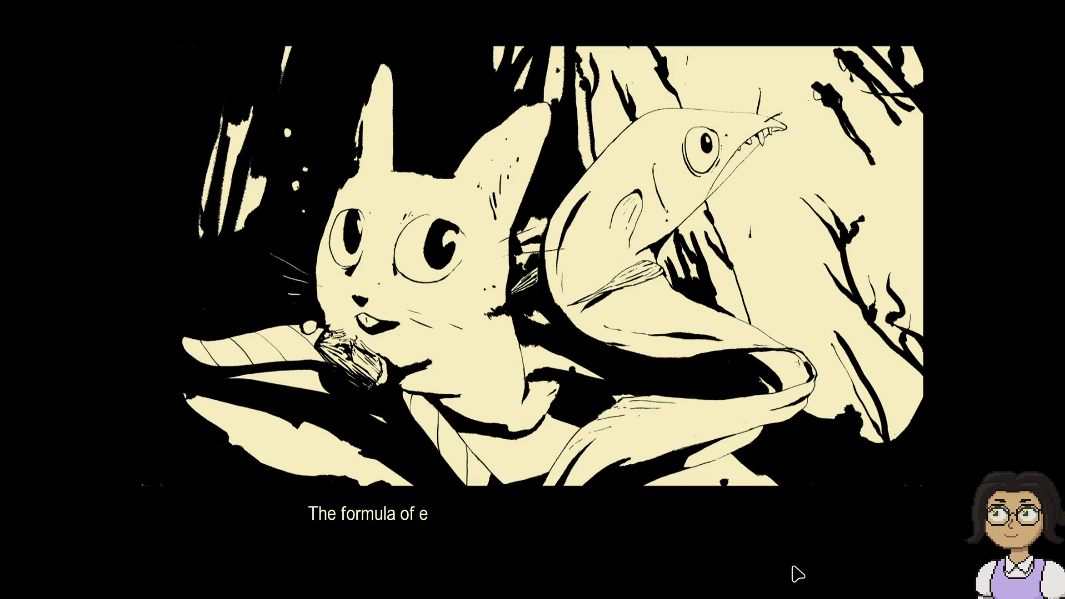
click(832, 577)
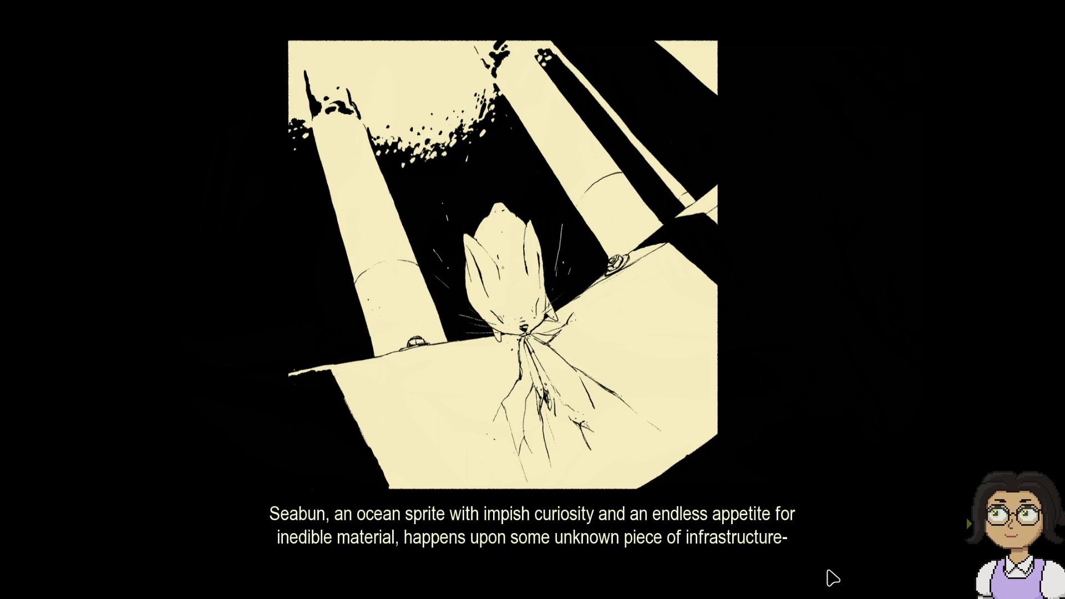
click(834, 579)
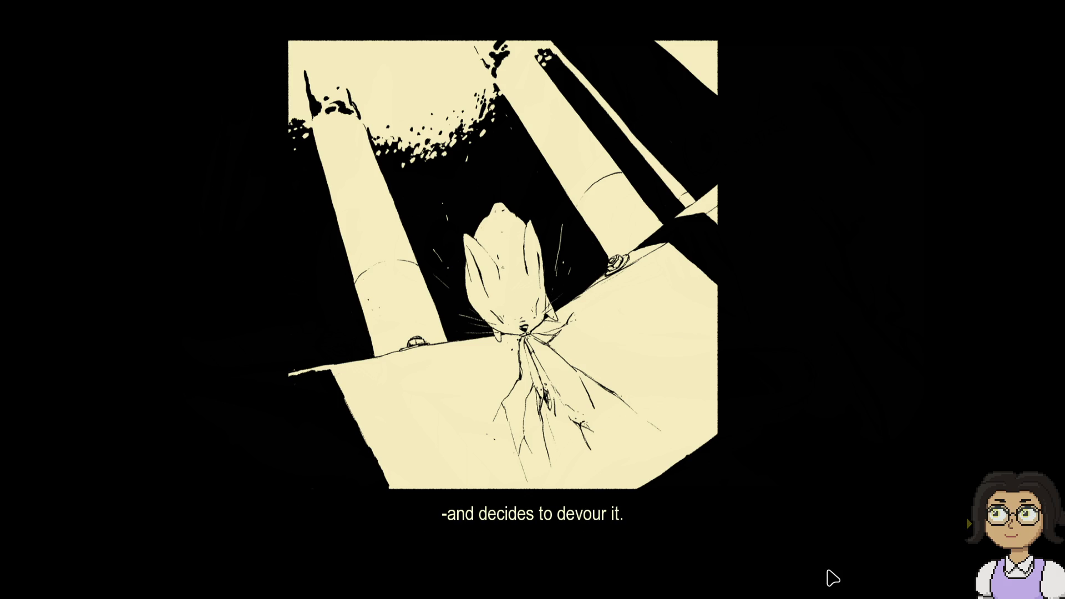
click(833, 578)
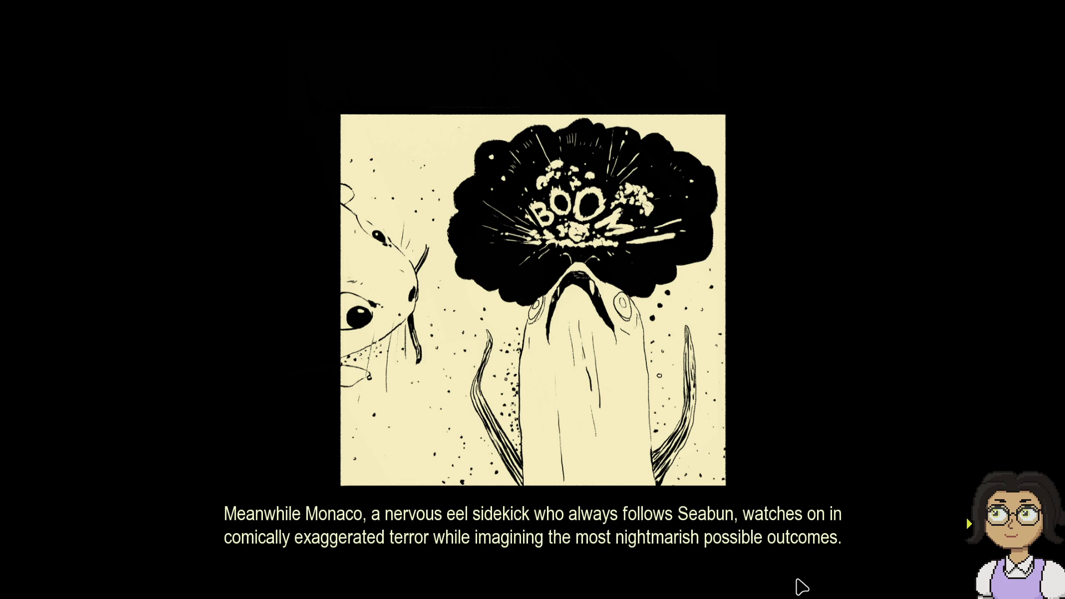
Step: Continue the narration to the winking Seabun drawing that will guide the ocean exploration
key(space)
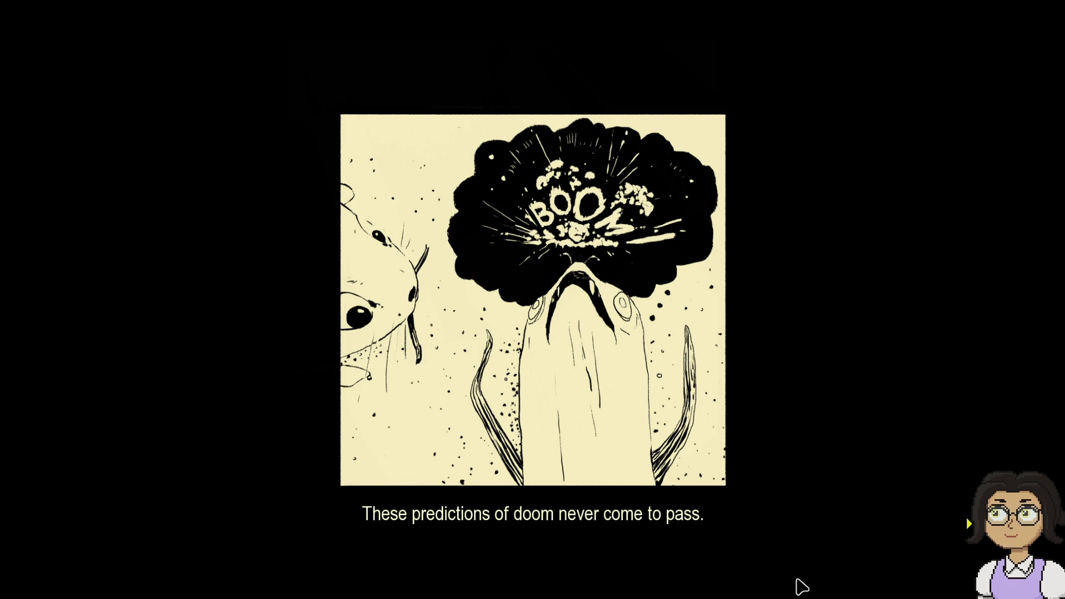
key(space)
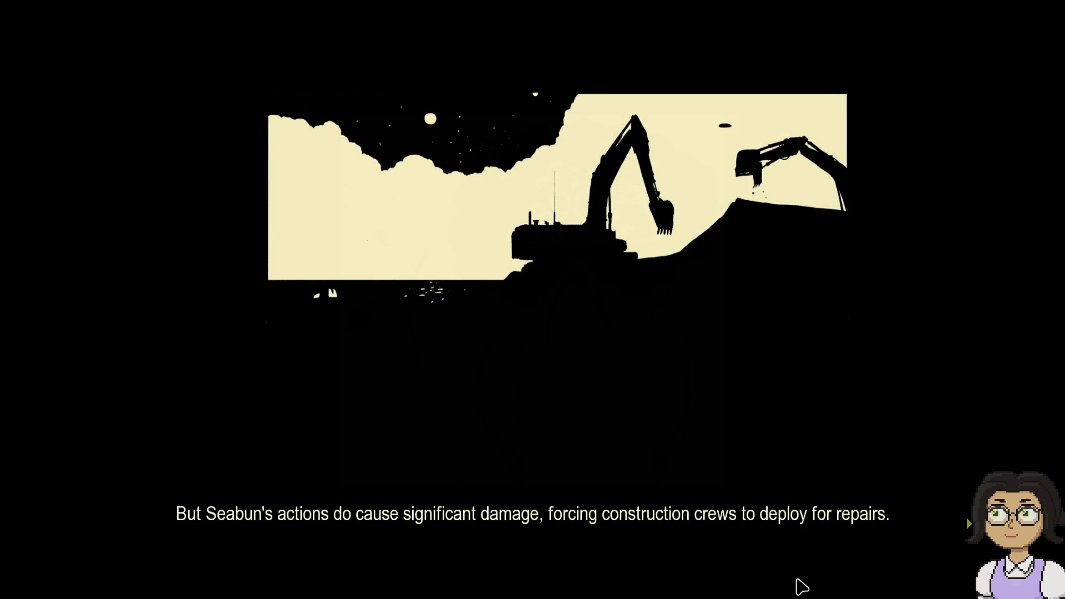
click(802, 587)
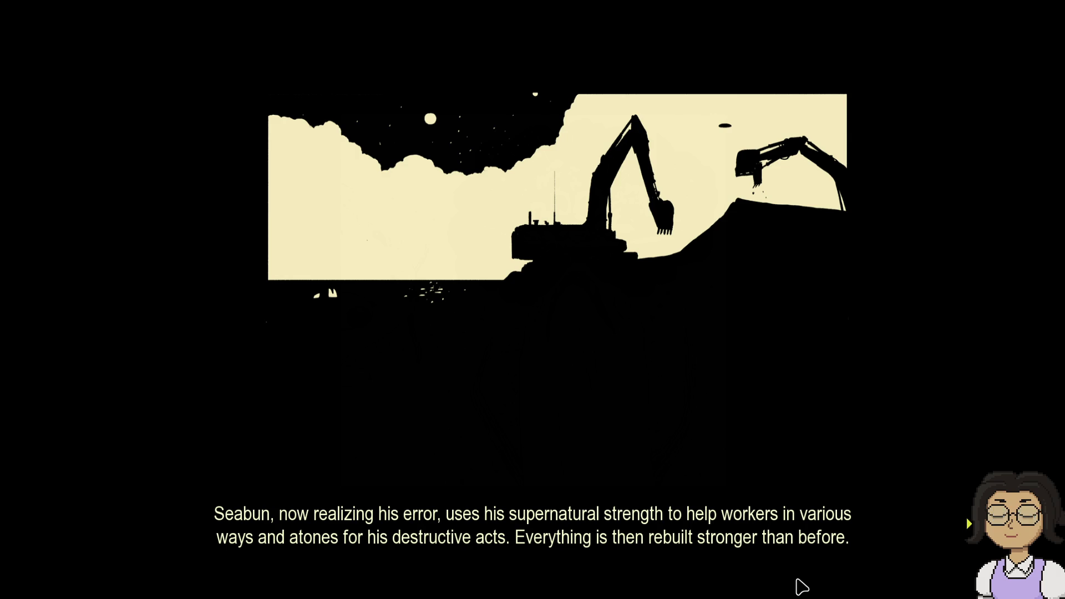
click(802, 588)
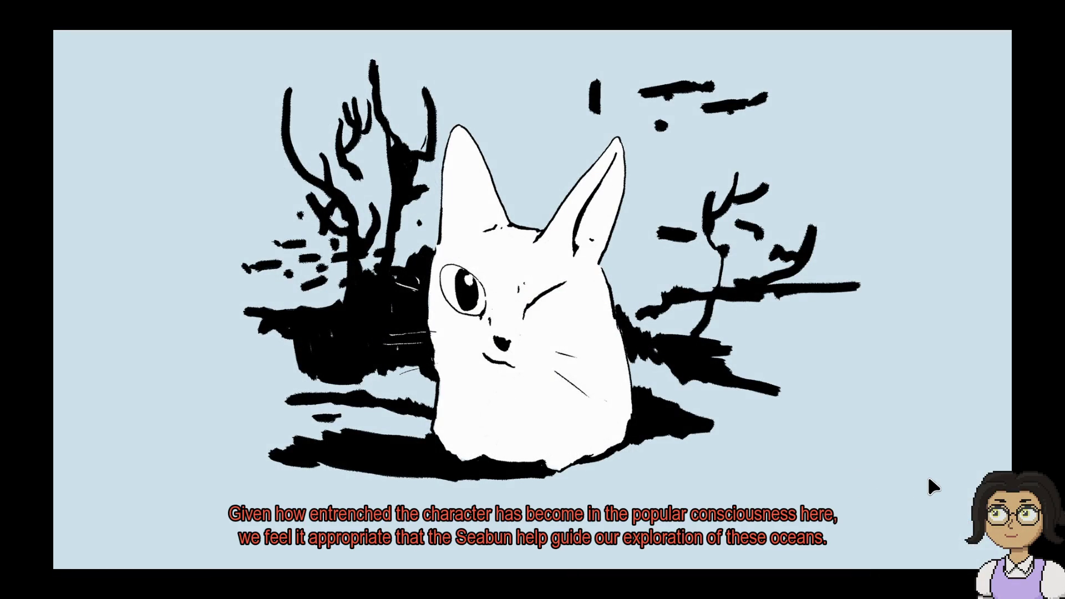
Step: Advance the Seabun card narration through species adaptations and whale travel to the crab example
click(918, 411)
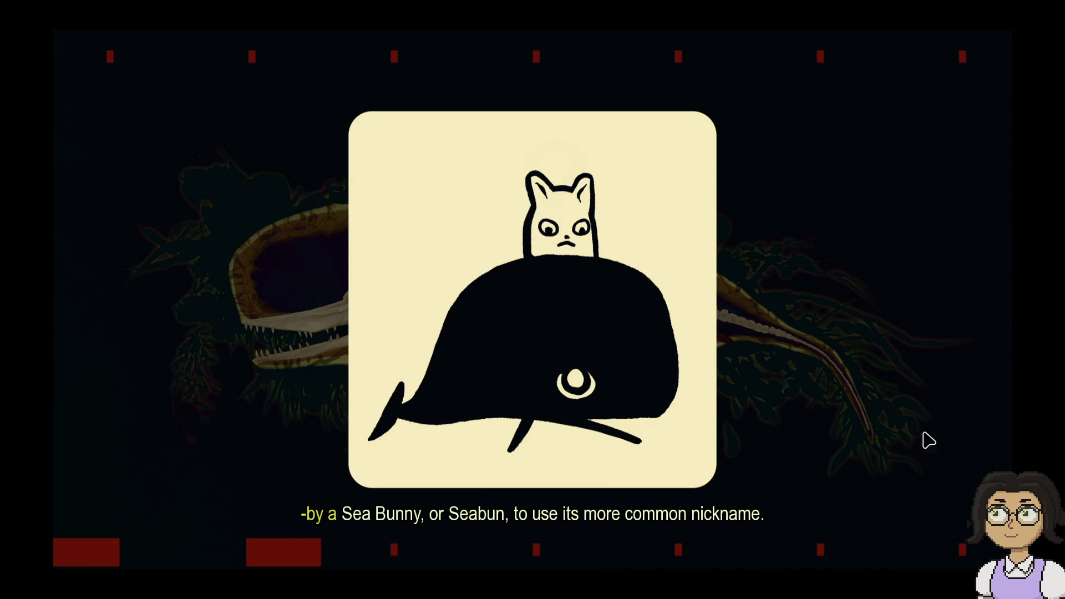
click(929, 523)
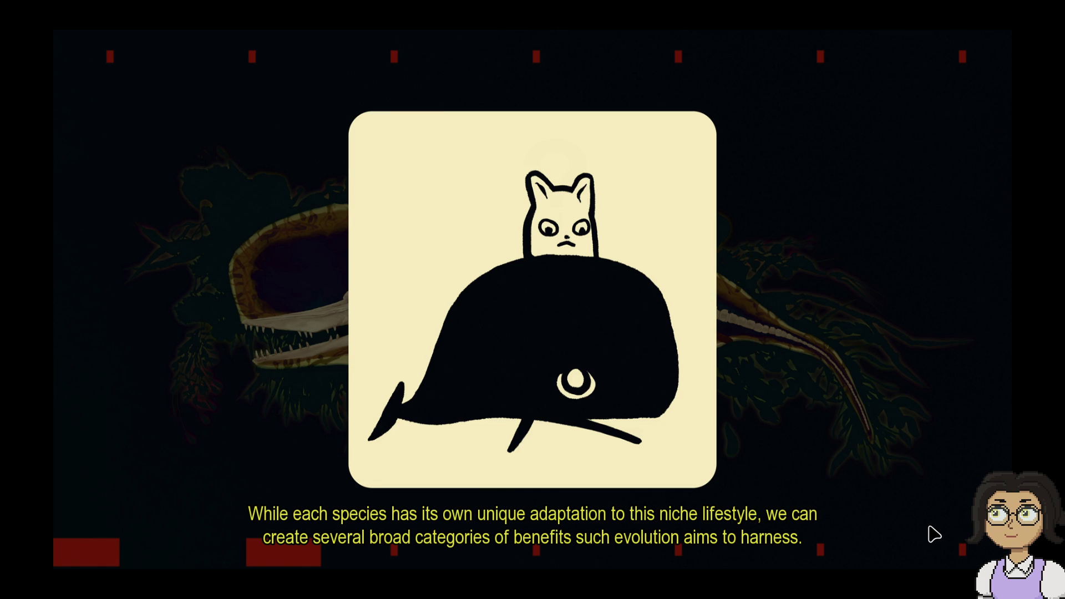
click(930, 528)
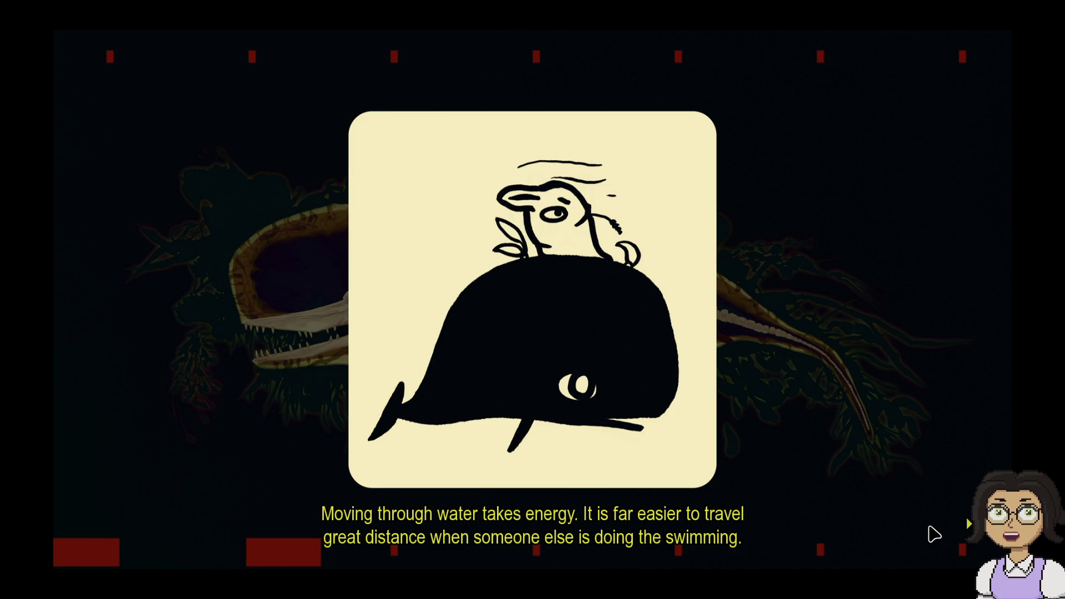
click(934, 534)
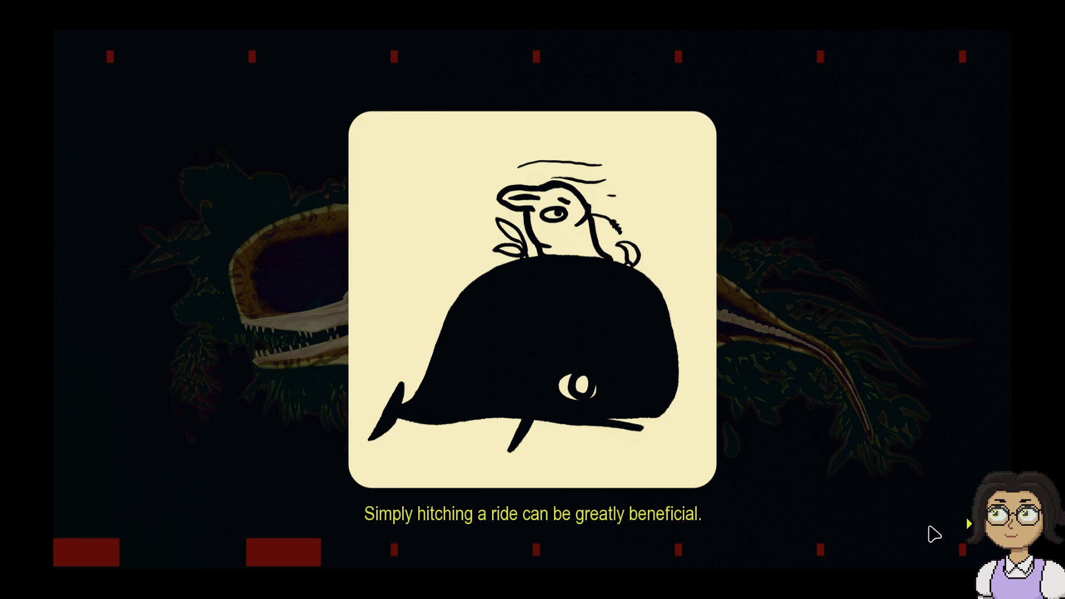
click(935, 535)
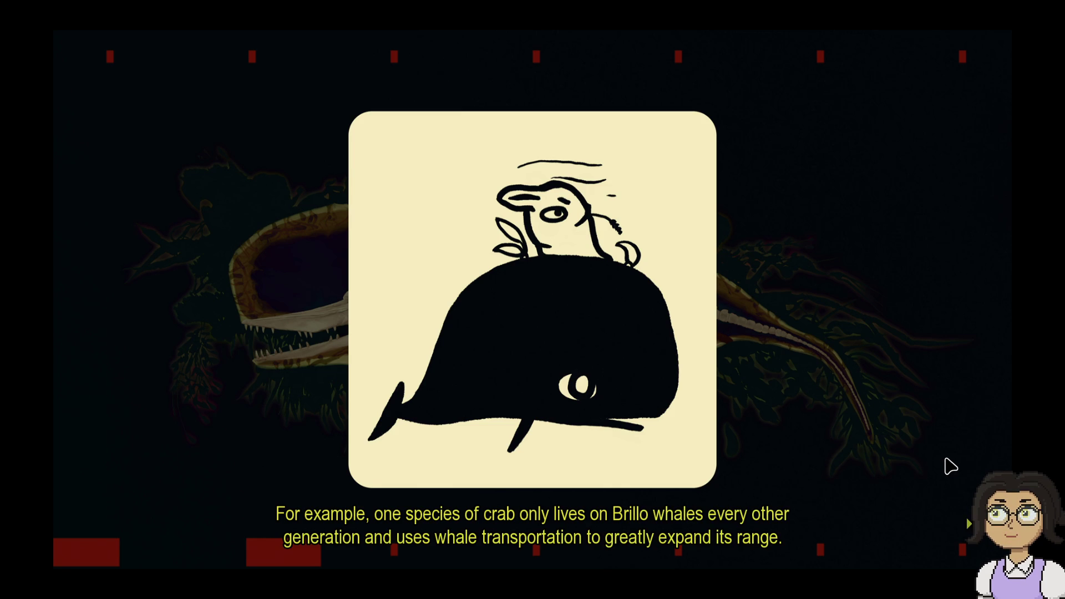
click(951, 467)
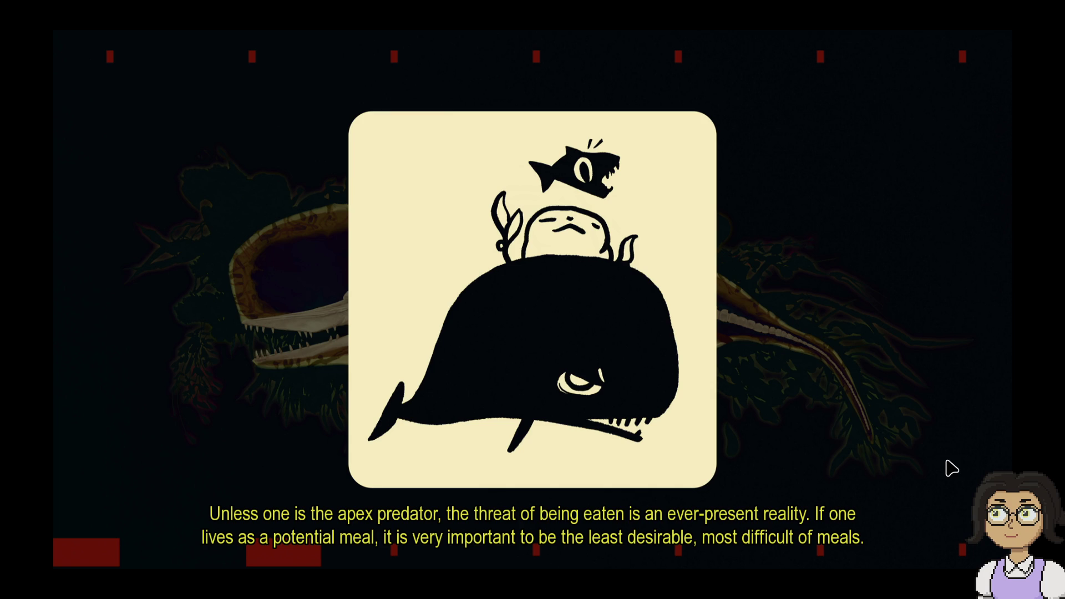
Step: Advance through the alliance-with-a-beast and leviathan lines to the oxpecker-rhinoceros comparison
click(952, 469)
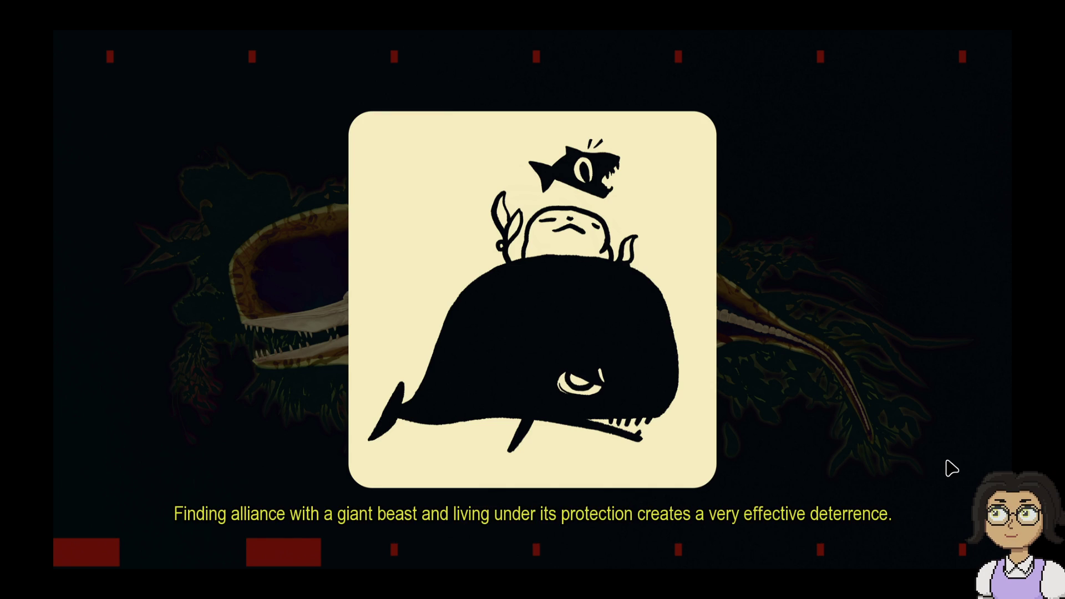
click(943, 371)
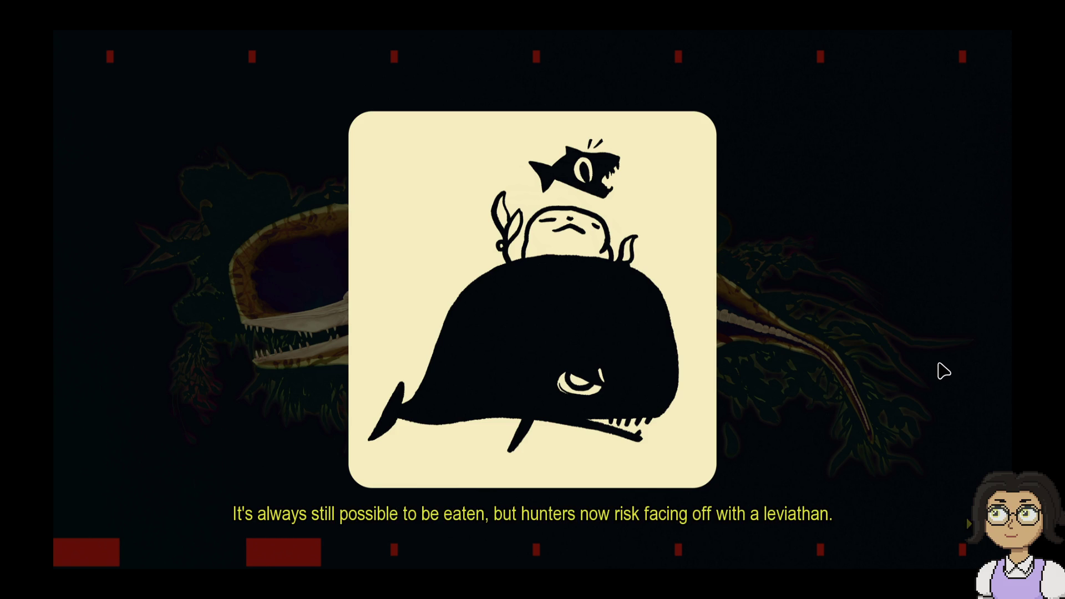
click(943, 371)
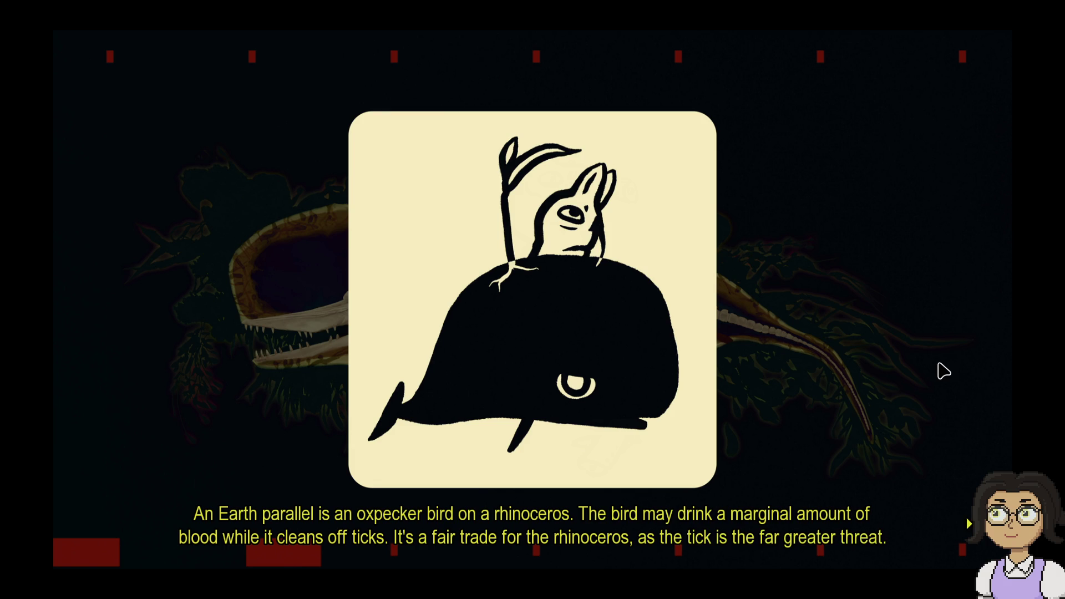
click(943, 372)
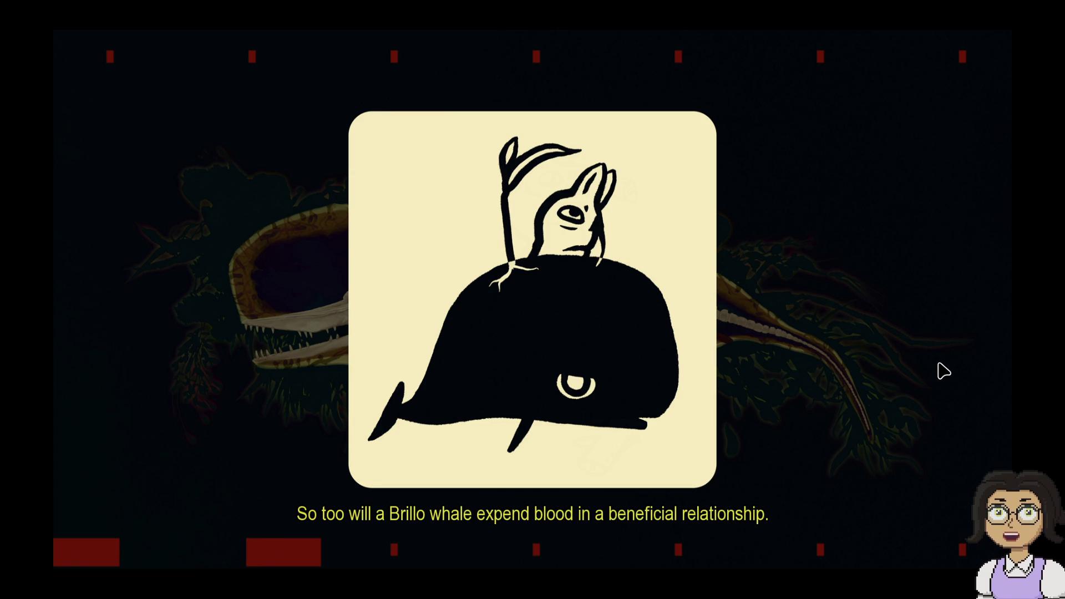
Step: Advance to the moth-and-mushrooms drawing about a Brillo's role in organisms' lifecycles
click(943, 371)
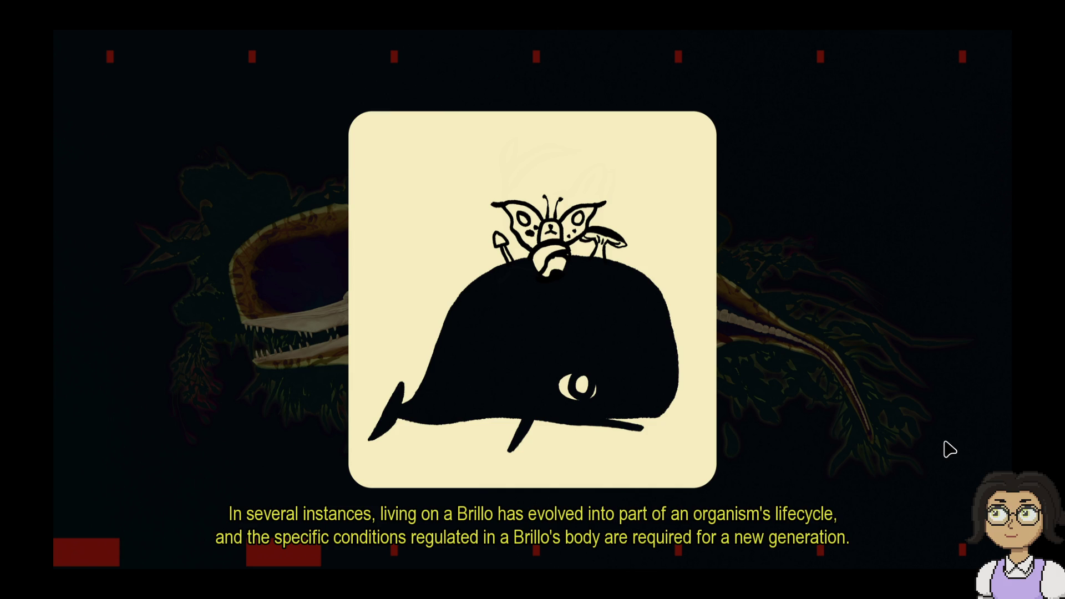
Step: Advance past the Spooked-ya cat and research team lines to the question-mark whale drawing
click(950, 449)
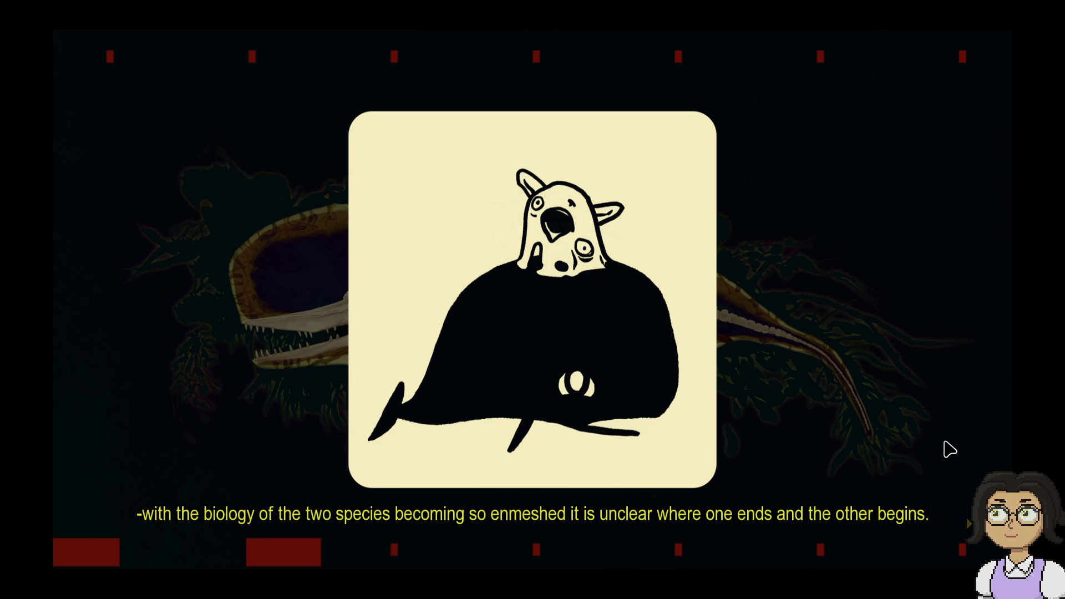
click(950, 450)
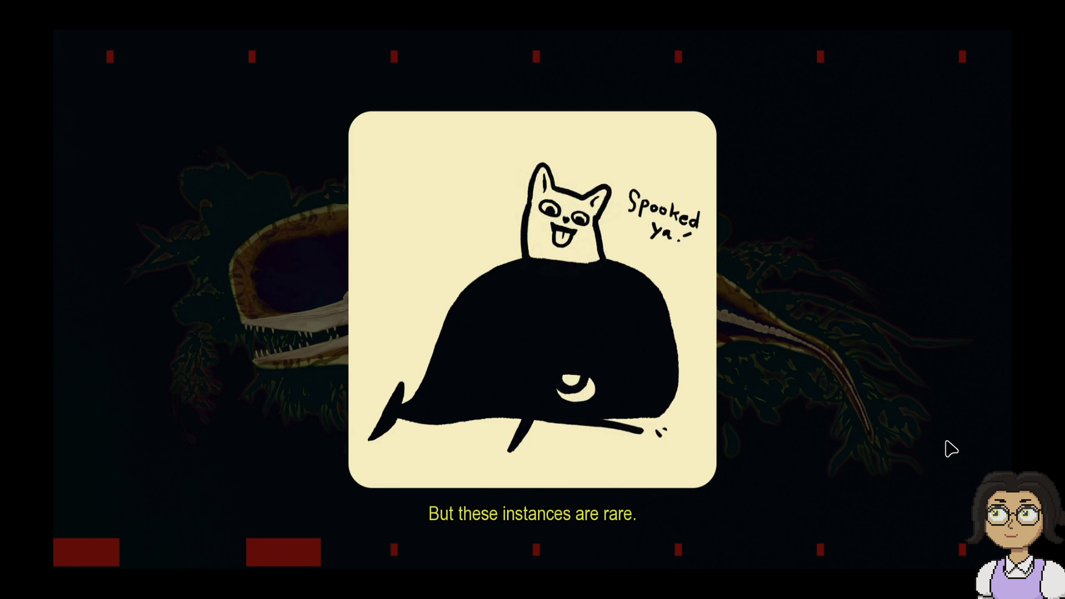
click(951, 449)
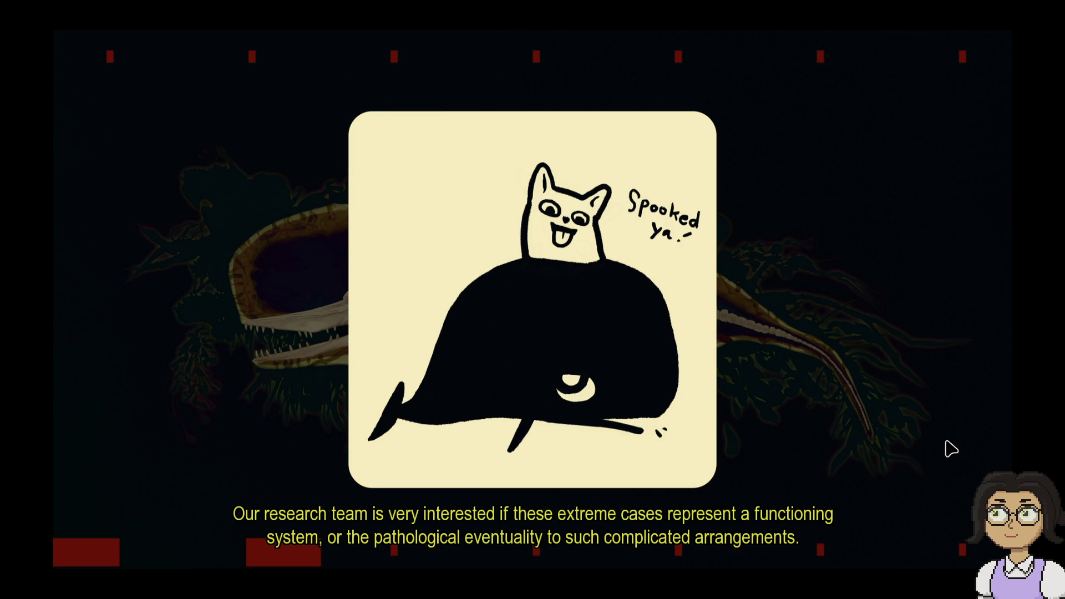
click(951, 450)
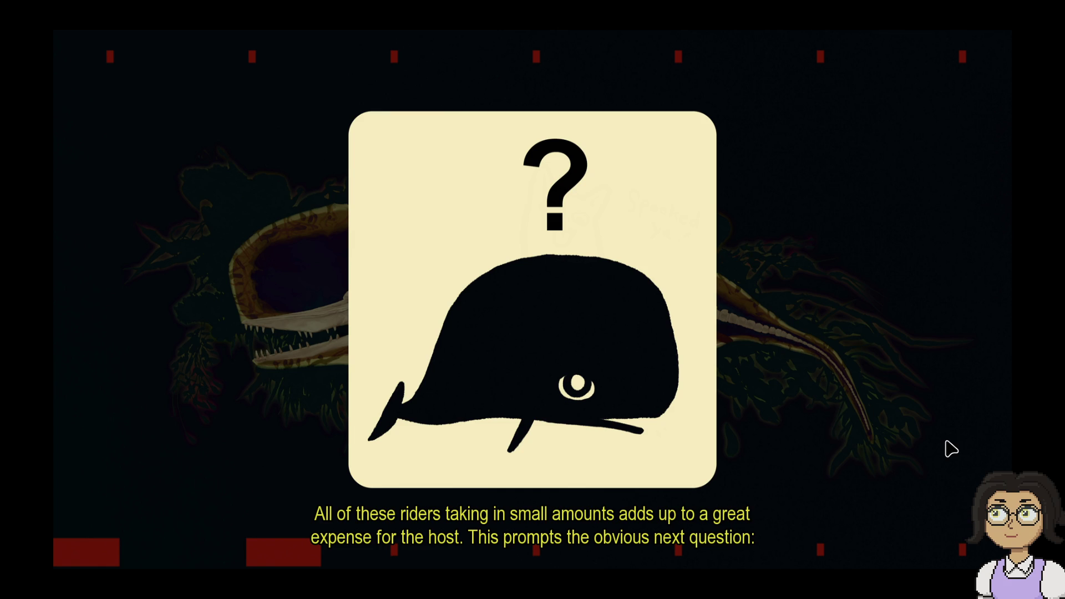
click(952, 450)
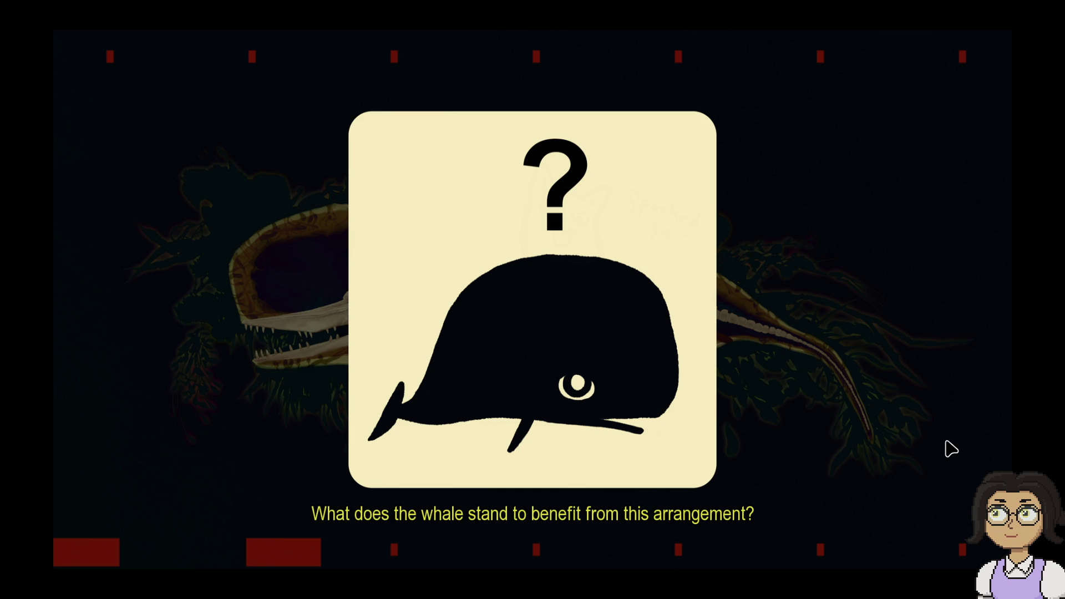
Step: Clear the remaining whale-card narration and continue to the kelp-forest scene
click(952, 450)
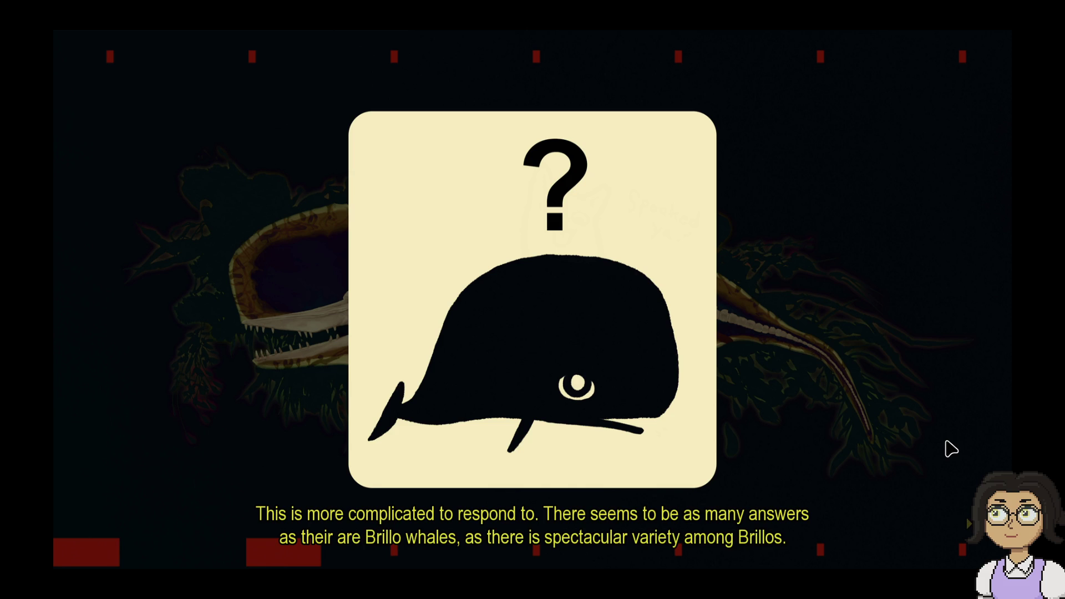
click(952, 450)
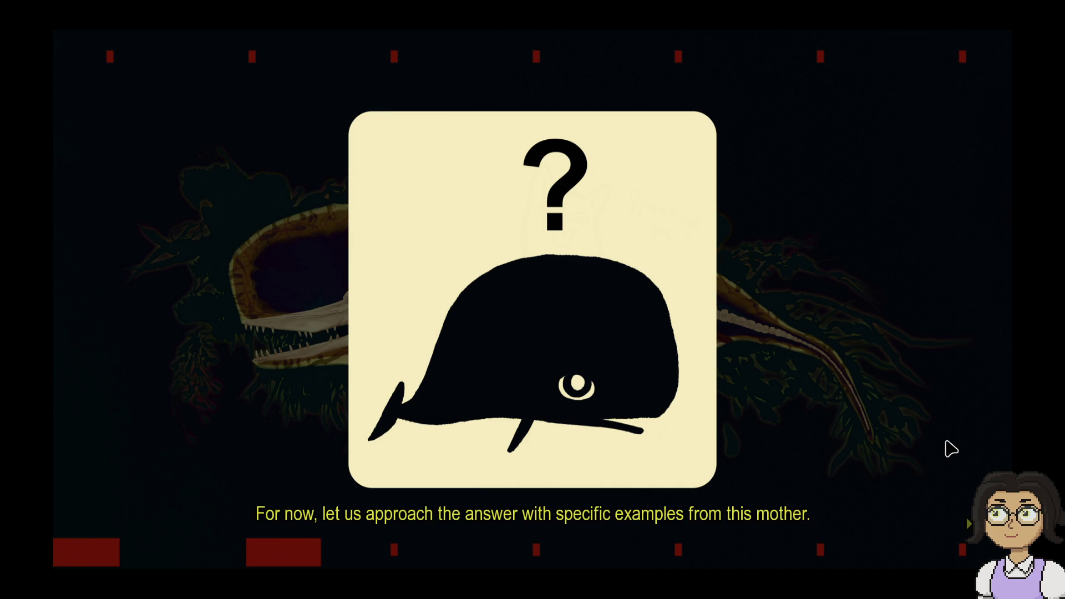
click(951, 450)
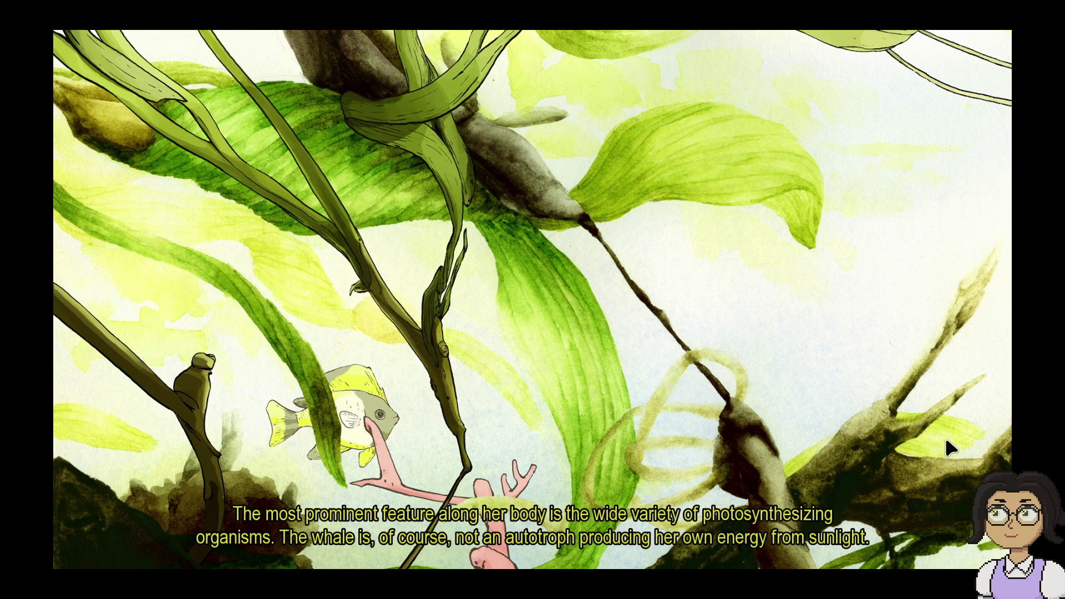
Step: Advance through the sea flora and fishing lures narration to the next underwater scene
click(947, 441)
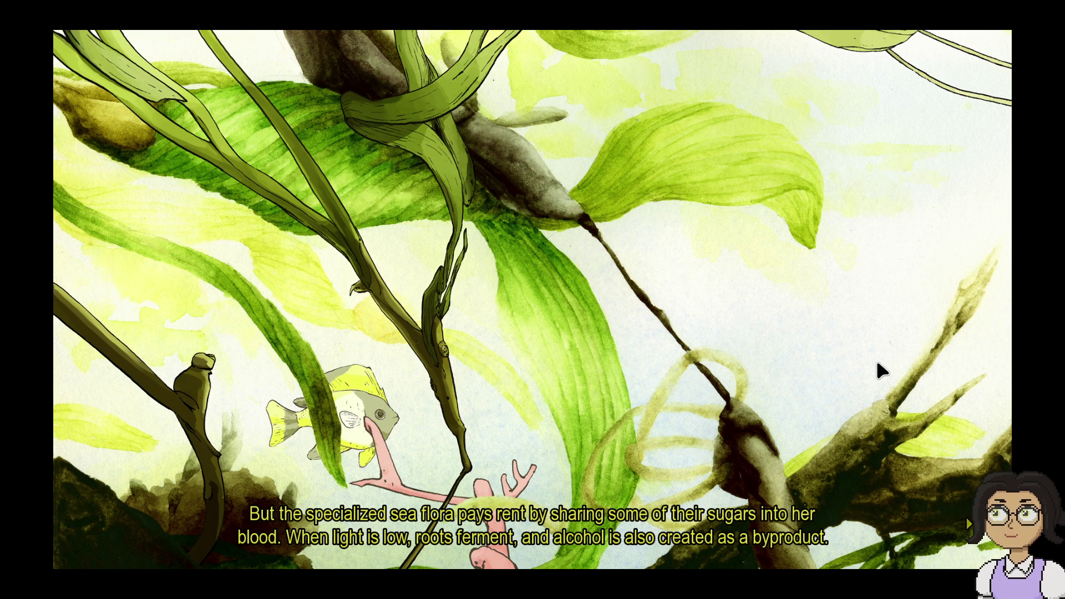
click(963, 359)
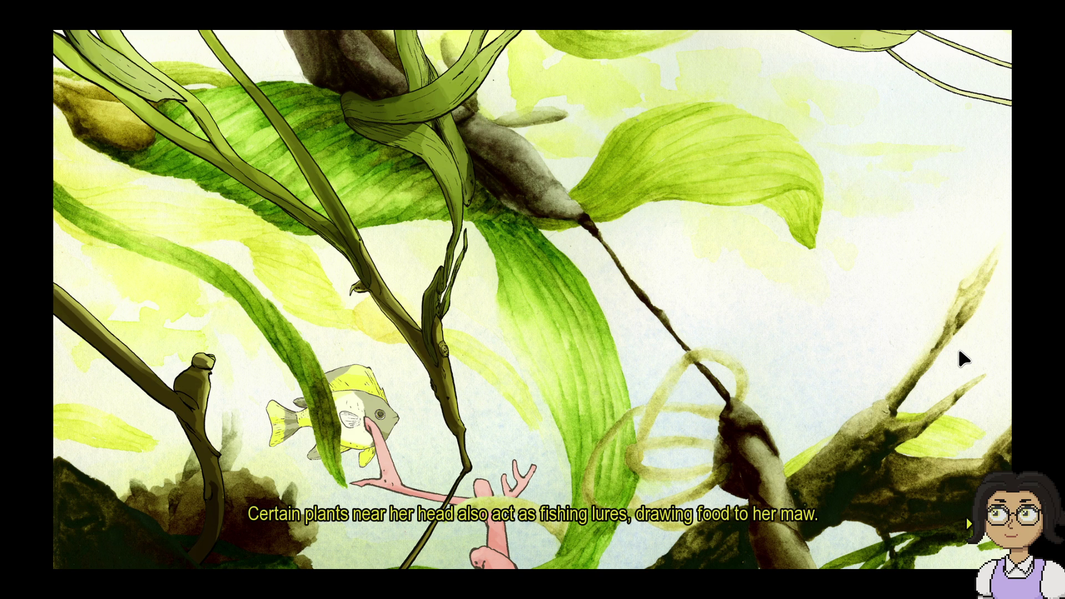
click(964, 358)
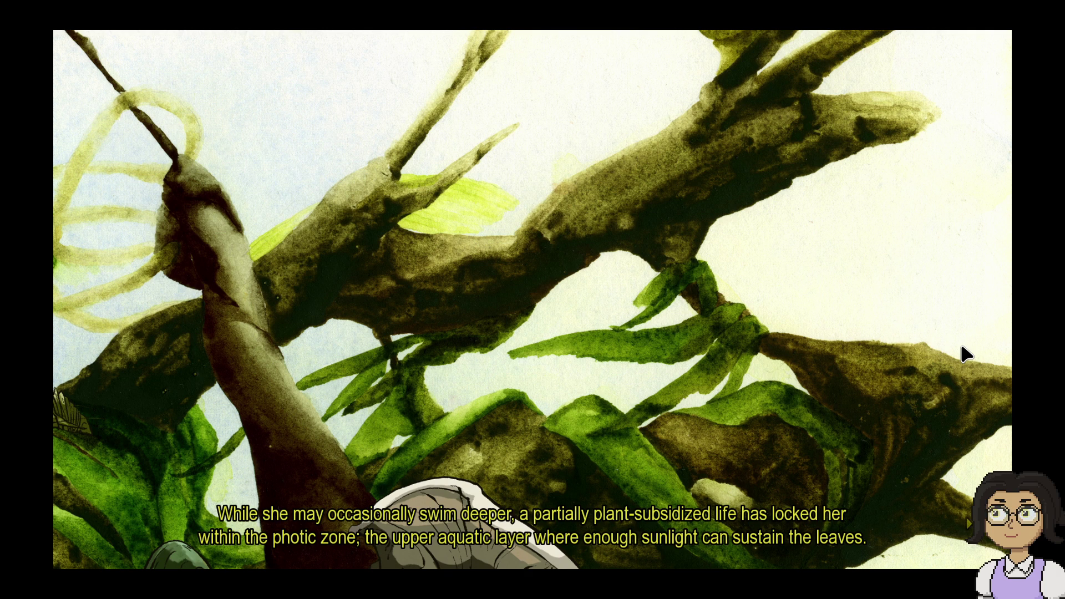
click(962, 347)
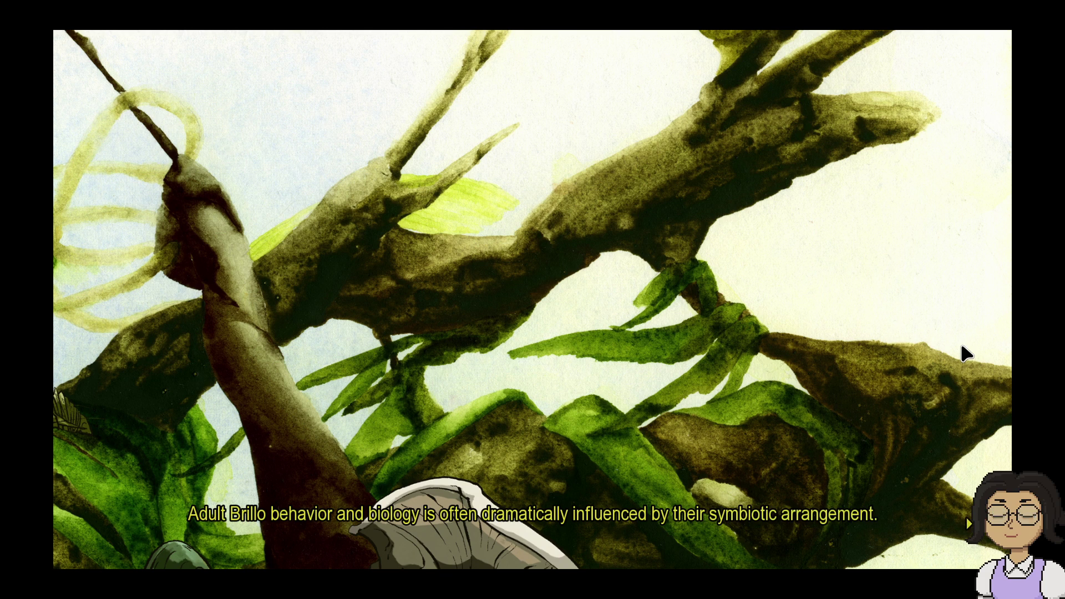
Step: Continue to the illustration of the parasite tapping a kelp vein
click(962, 346)
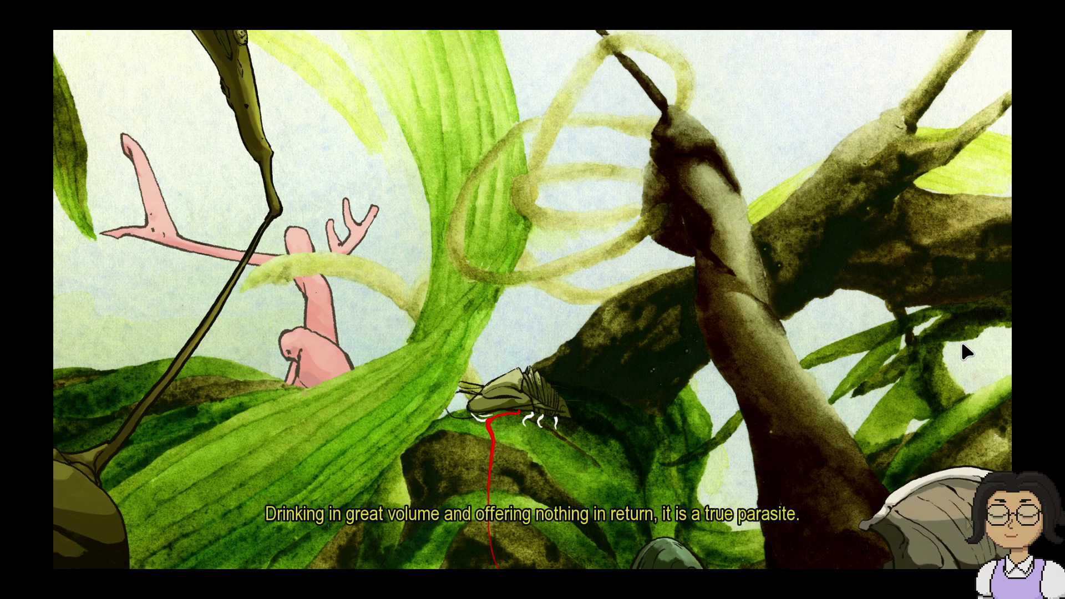
Step: Advance through the Vellum worm lines until the yellow fish kelp scene appears
click(962, 341)
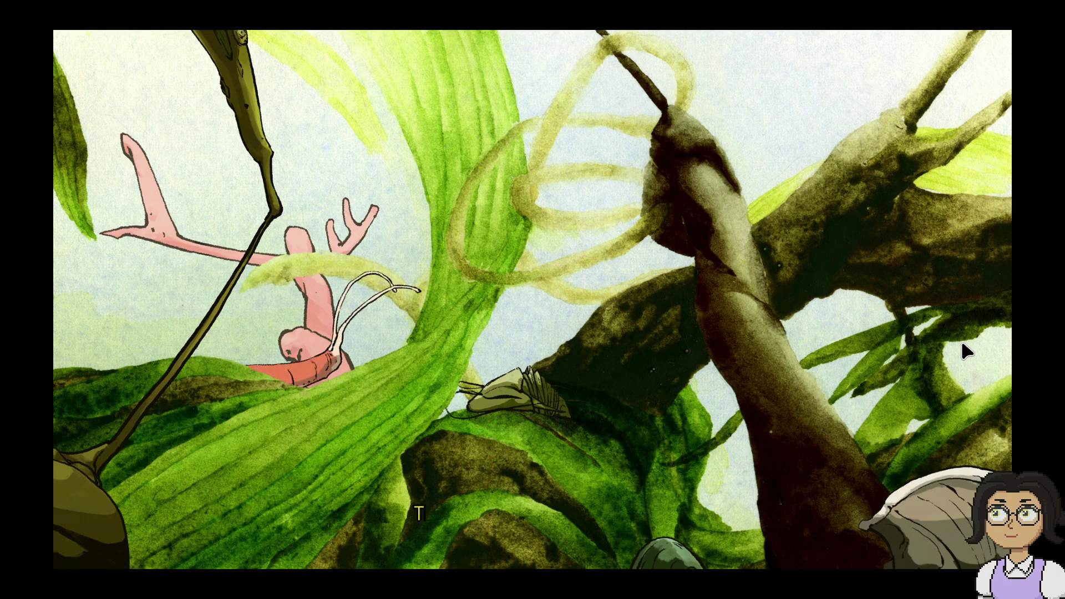
click(961, 341)
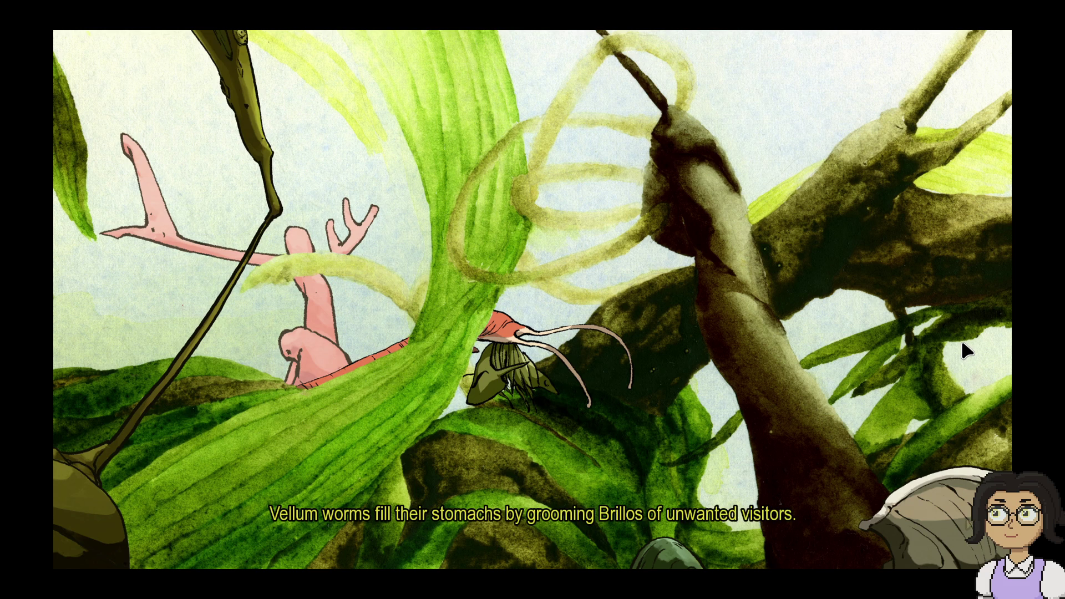
click(961, 350)
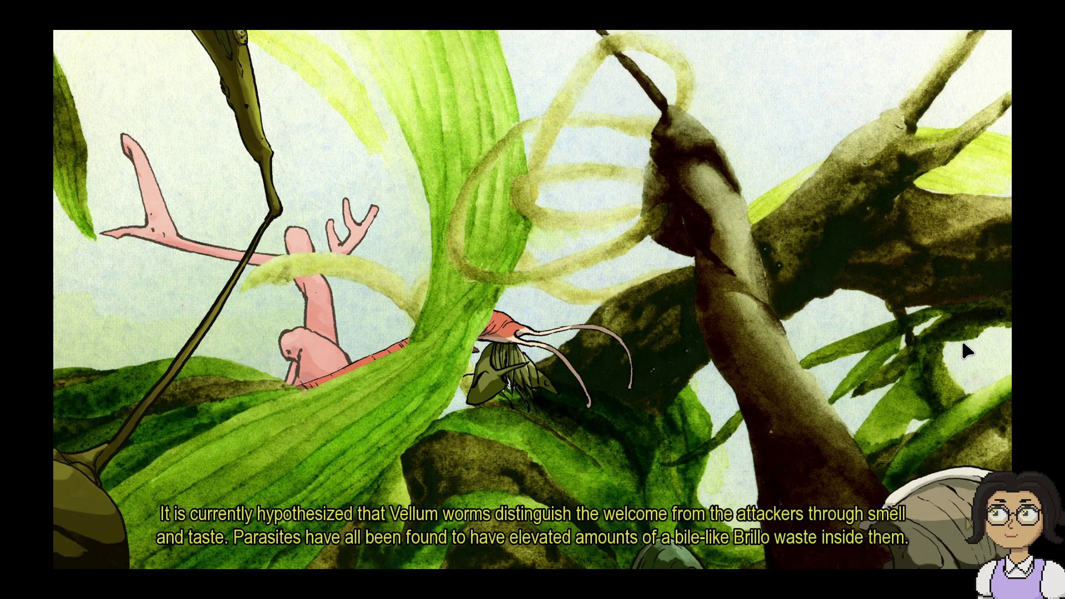
click(962, 343)
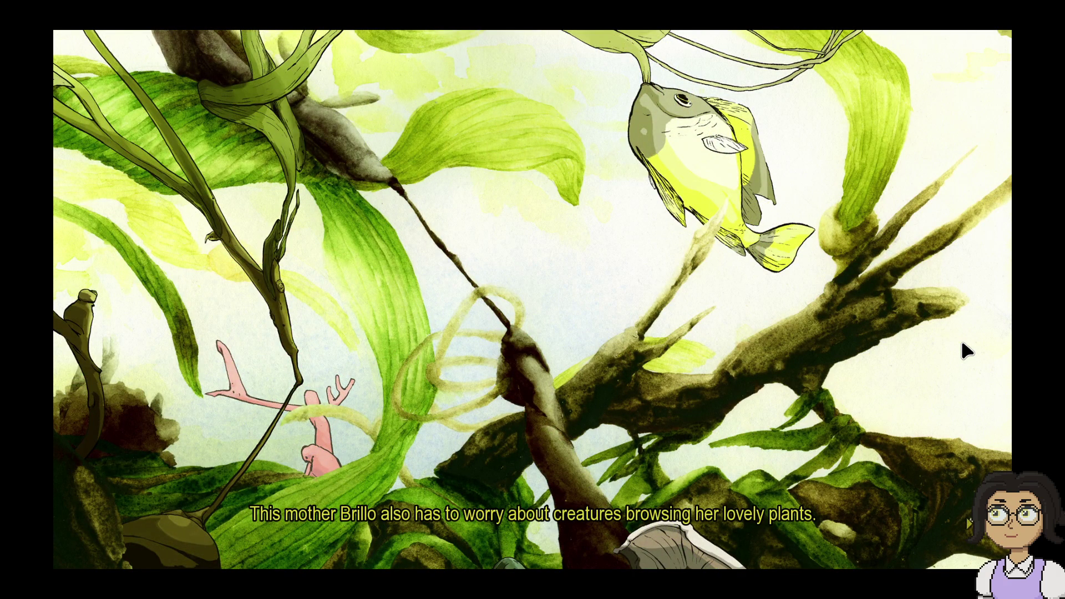
Step: Follow the fish close-up through the worm's attack and on to the whale skeleton scene
click(962, 344)
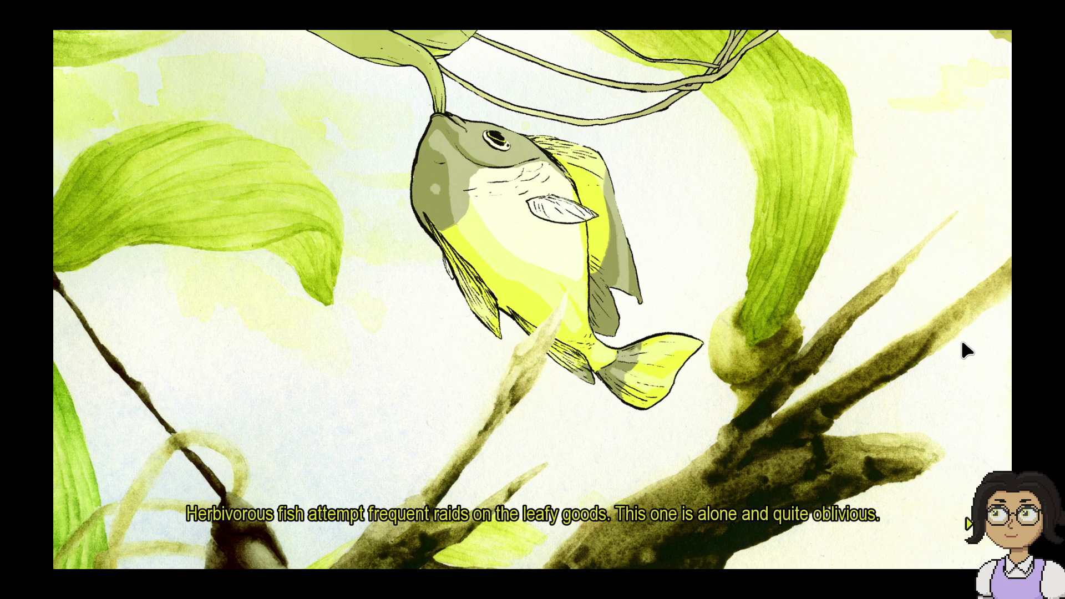
click(963, 342)
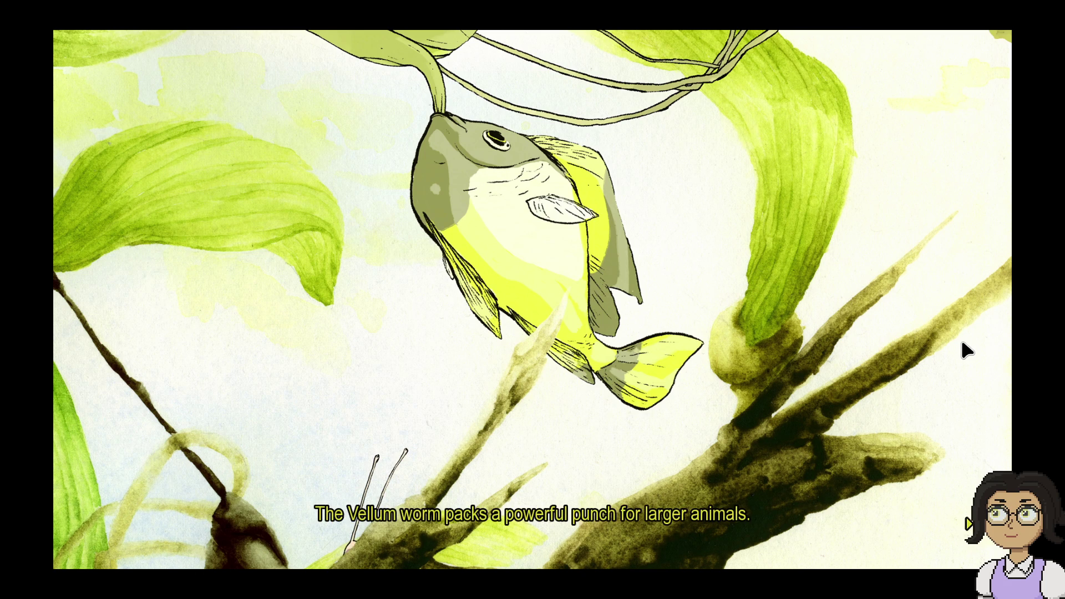
click(962, 344)
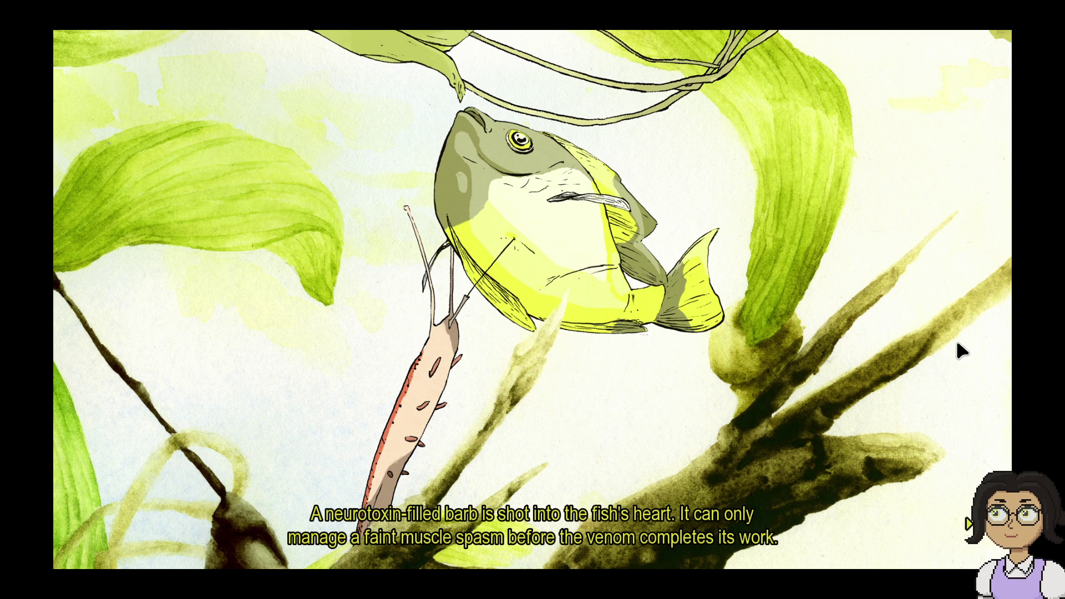
click(938, 348)
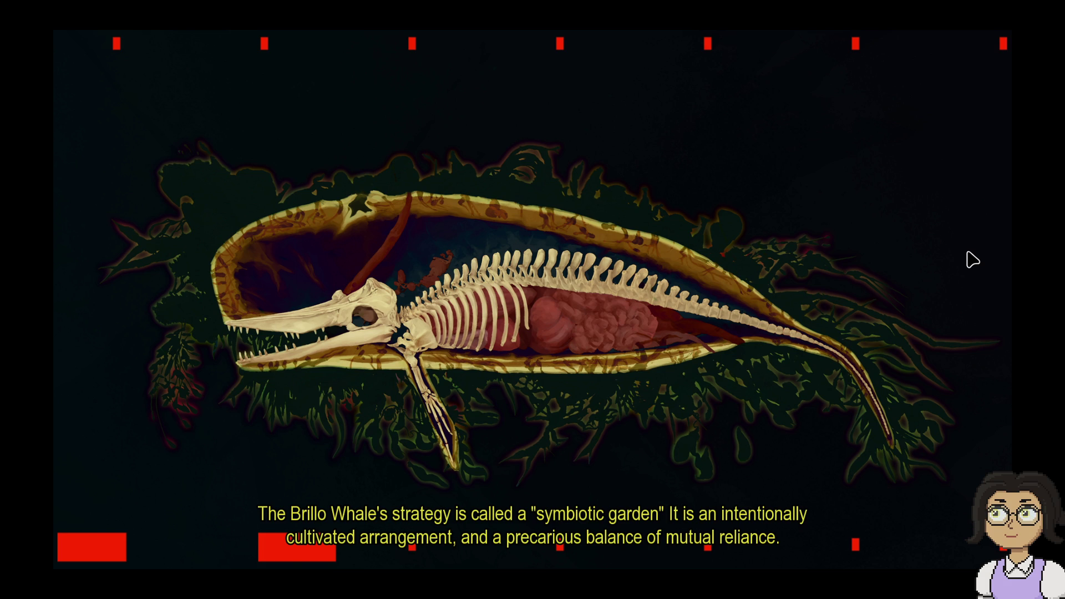
Step: Read the whale skeleton lines about Brillo downsides and continue to the calf scene
click(973, 260)
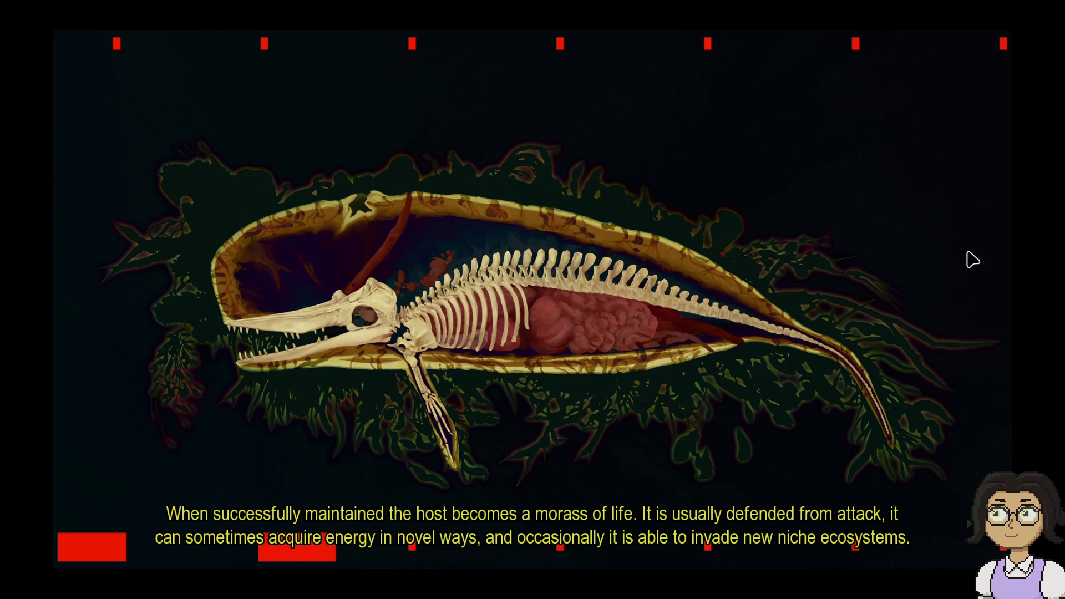
click(972, 261)
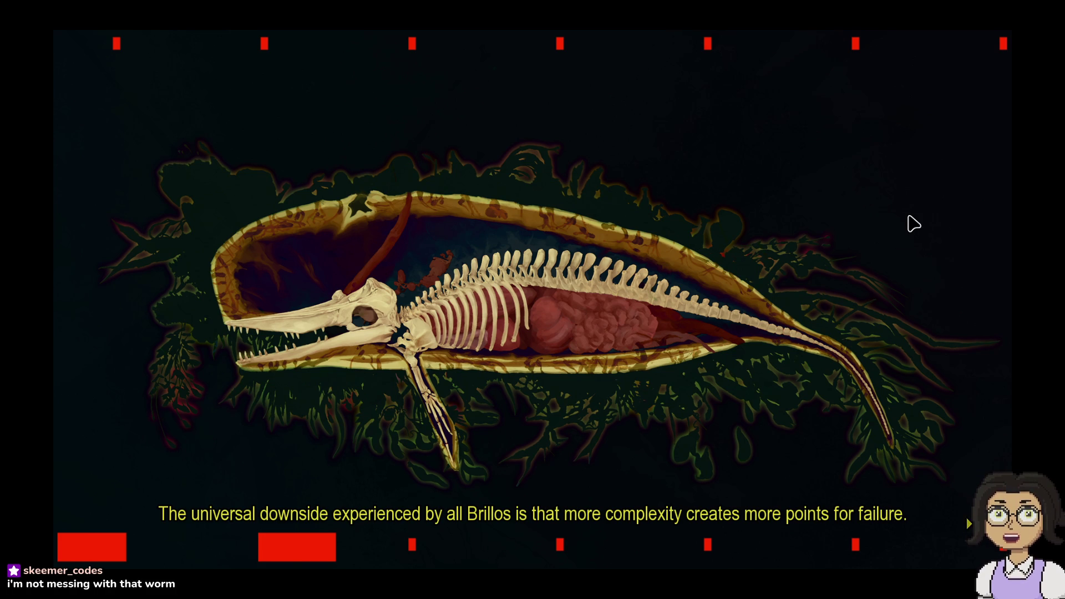
click(913, 223)
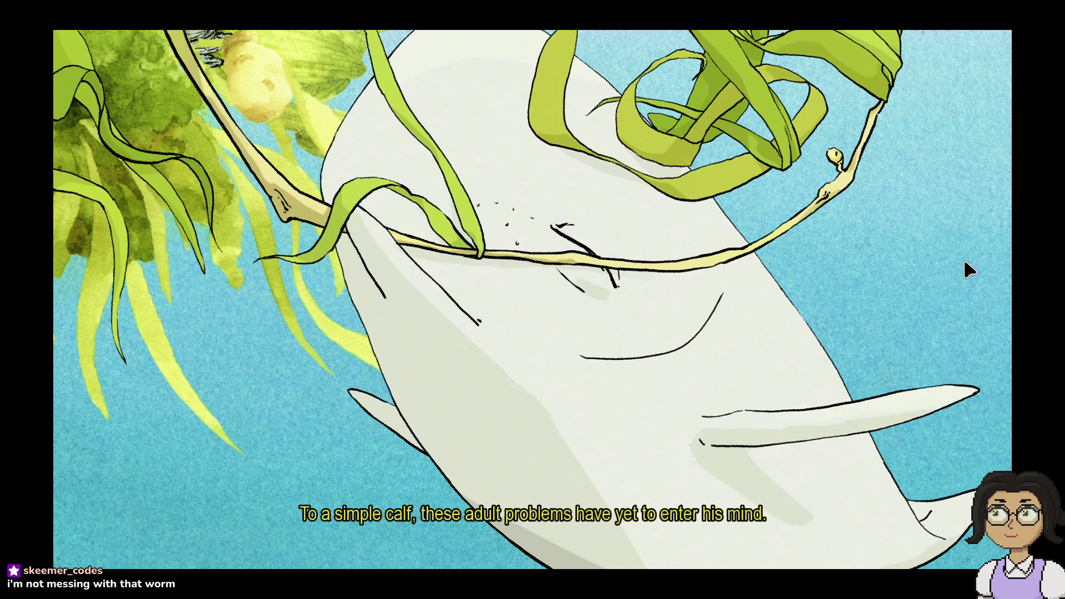
Step: Advance the calf's narration until the whale among the seaweed appears
click(965, 262)
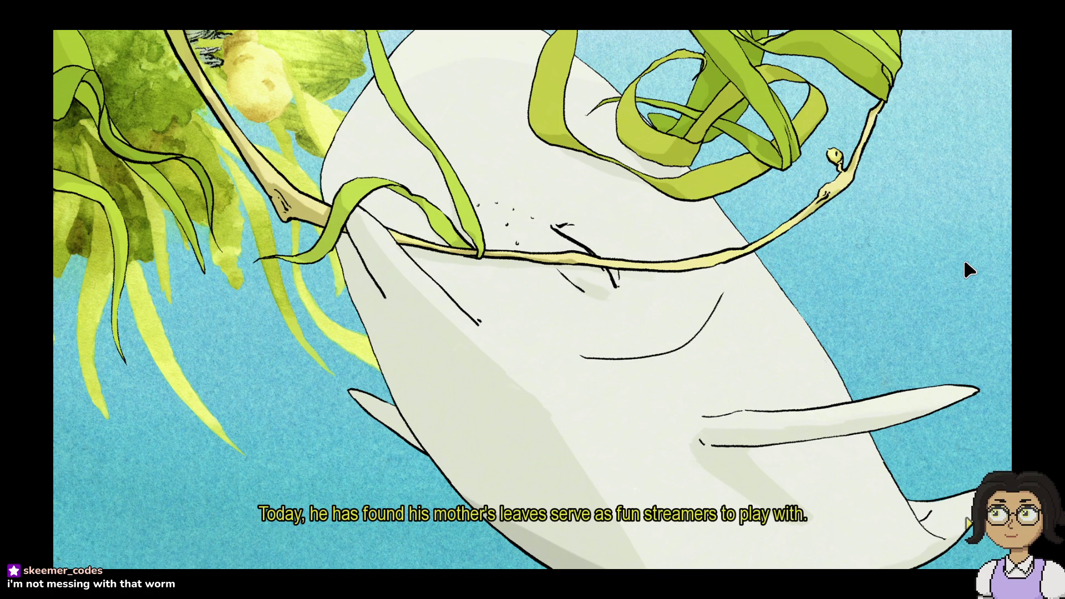
click(966, 265)
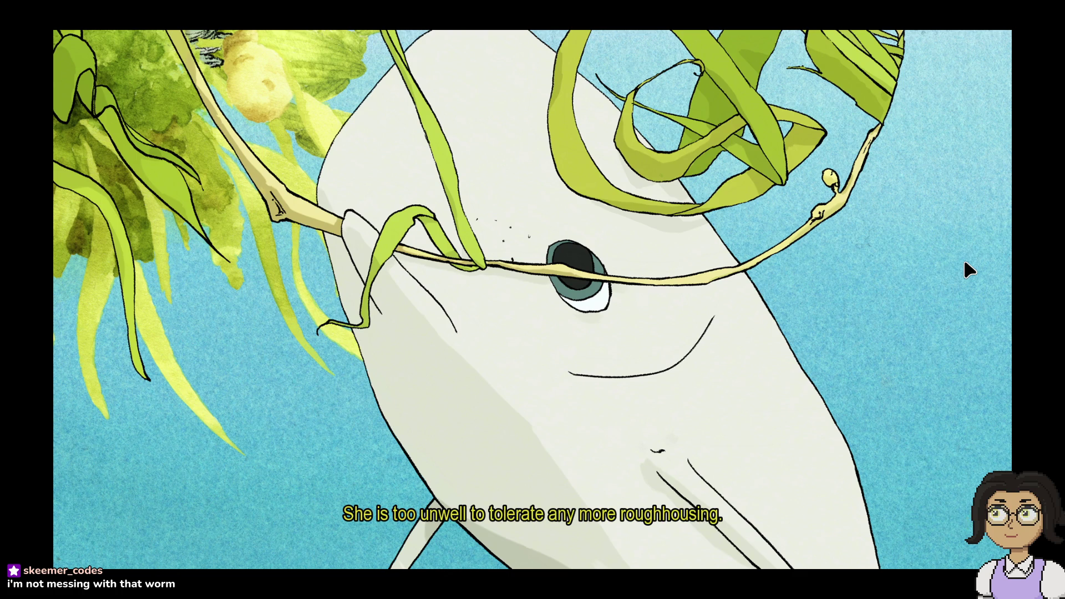
click(968, 269)
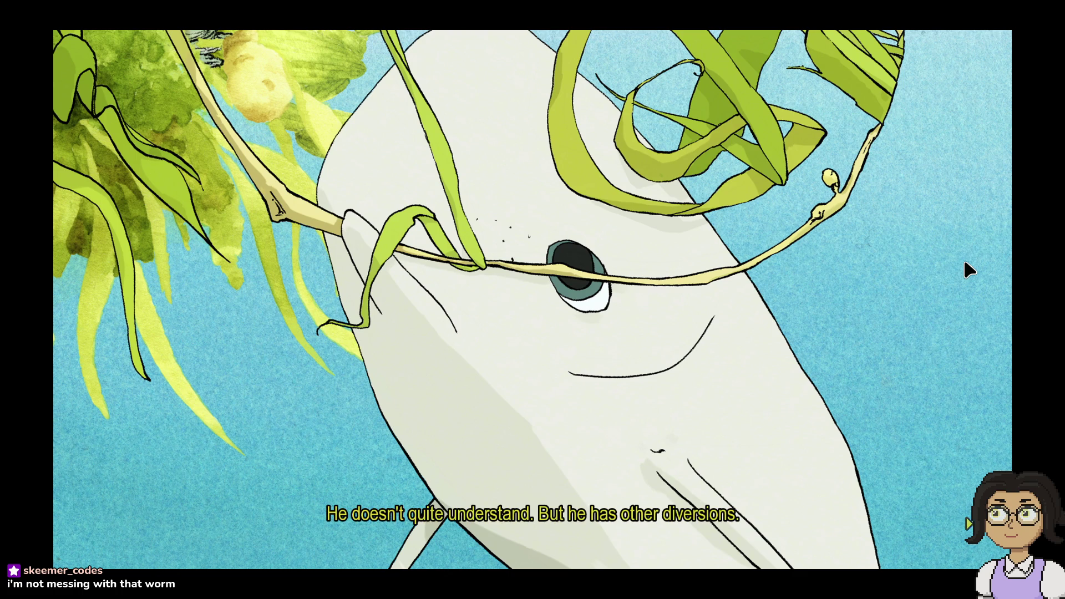
click(968, 269)
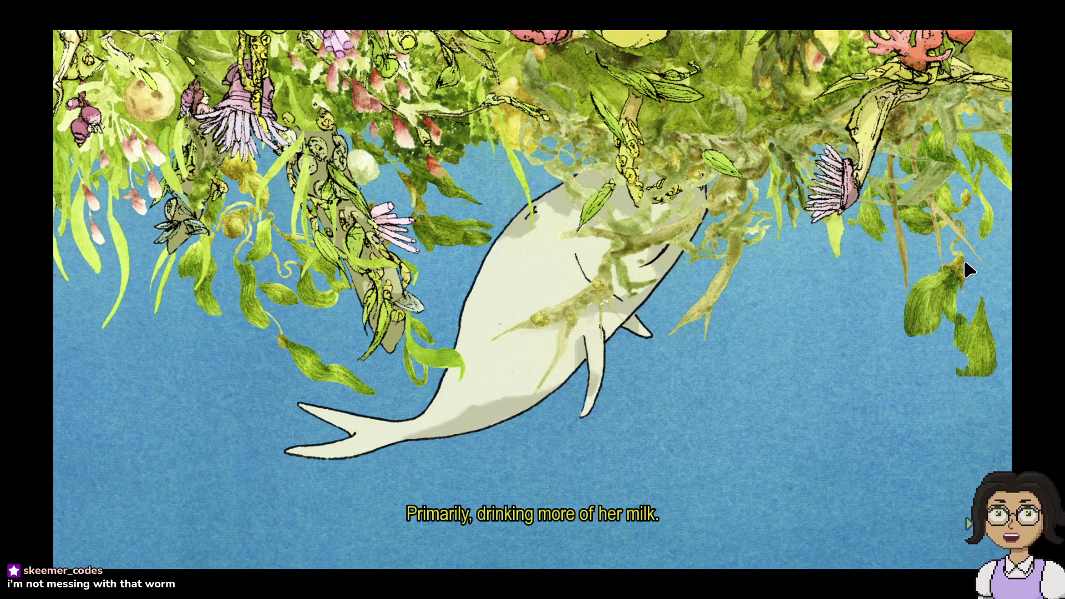
Step: Move to the island wide shot and on into the close look at her injury
click(943, 186)
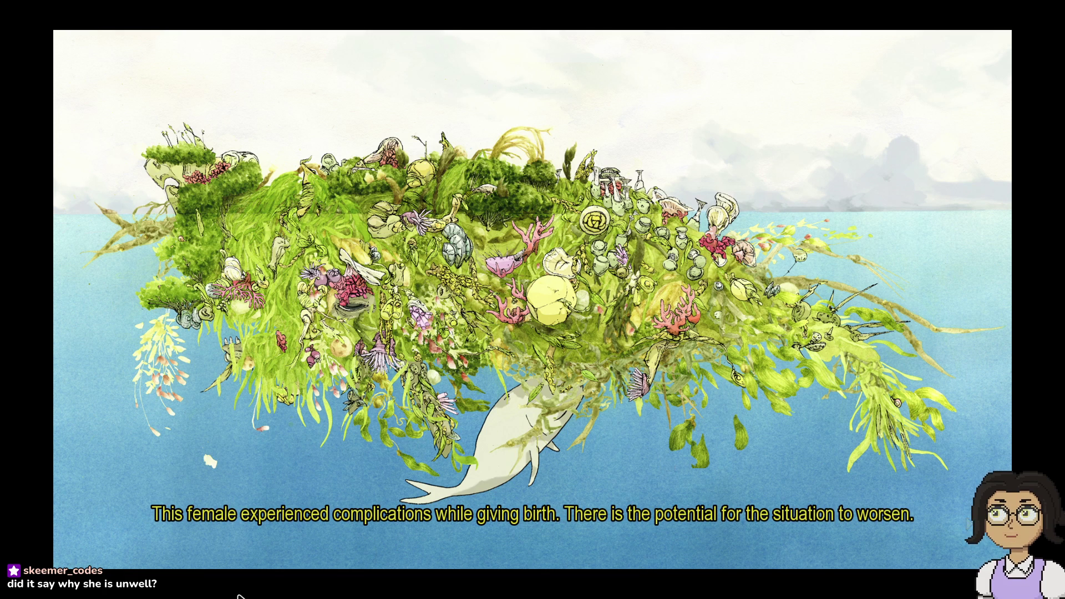
click(745, 425)
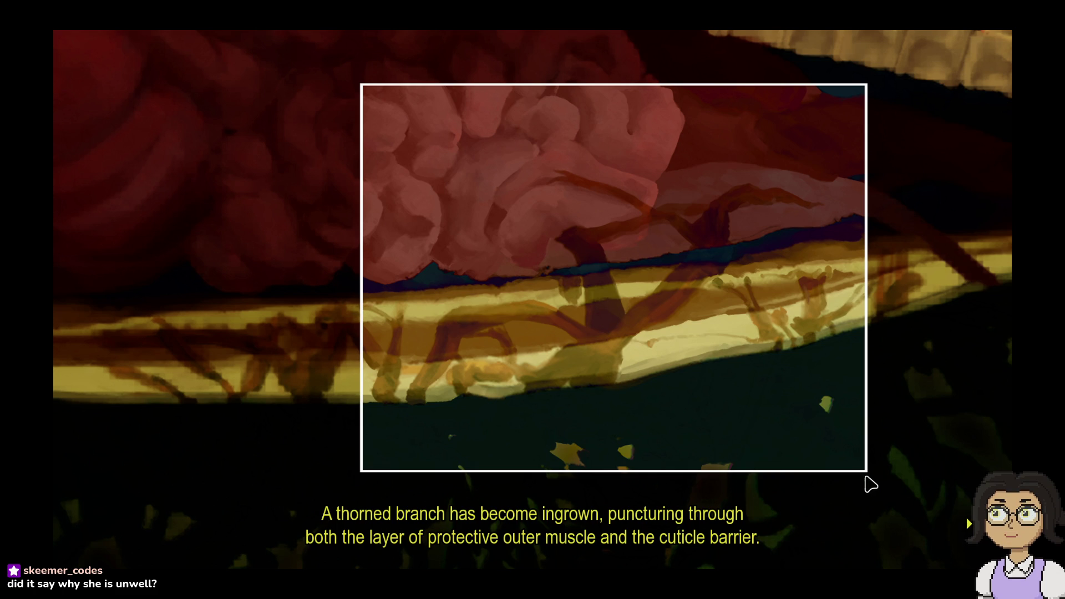
Step: Advance the thorned-branch injury narration and continue to the eye close-up scene
click(877, 488)
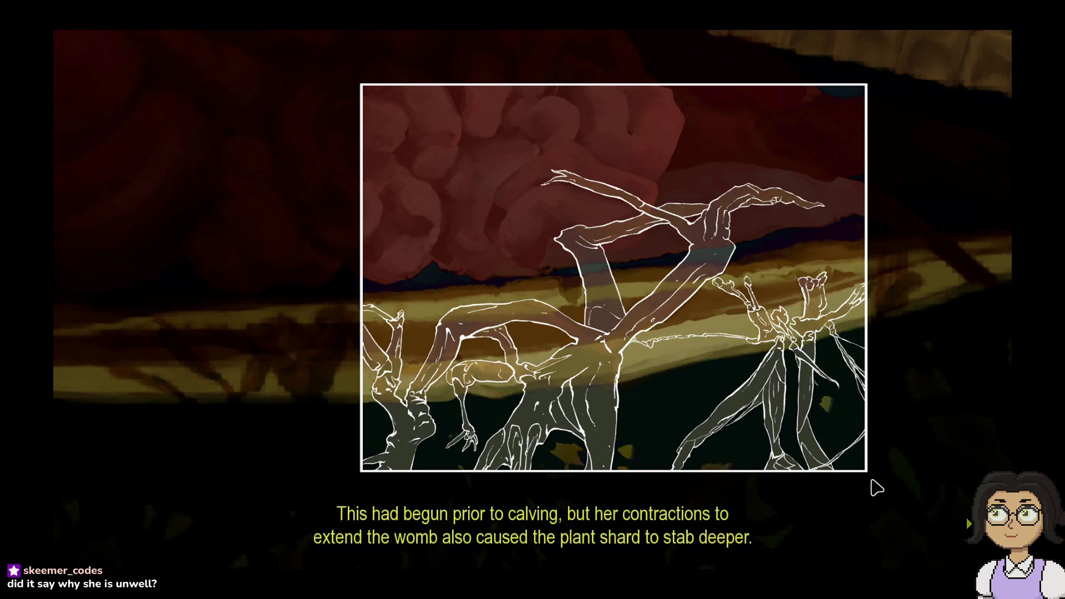
click(877, 488)
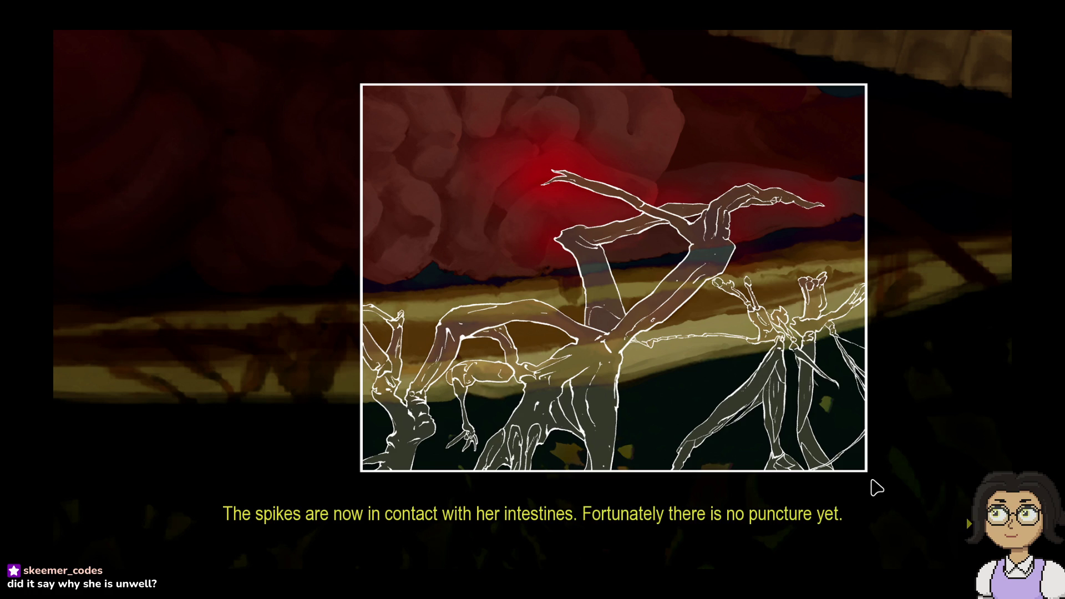
click(876, 487)
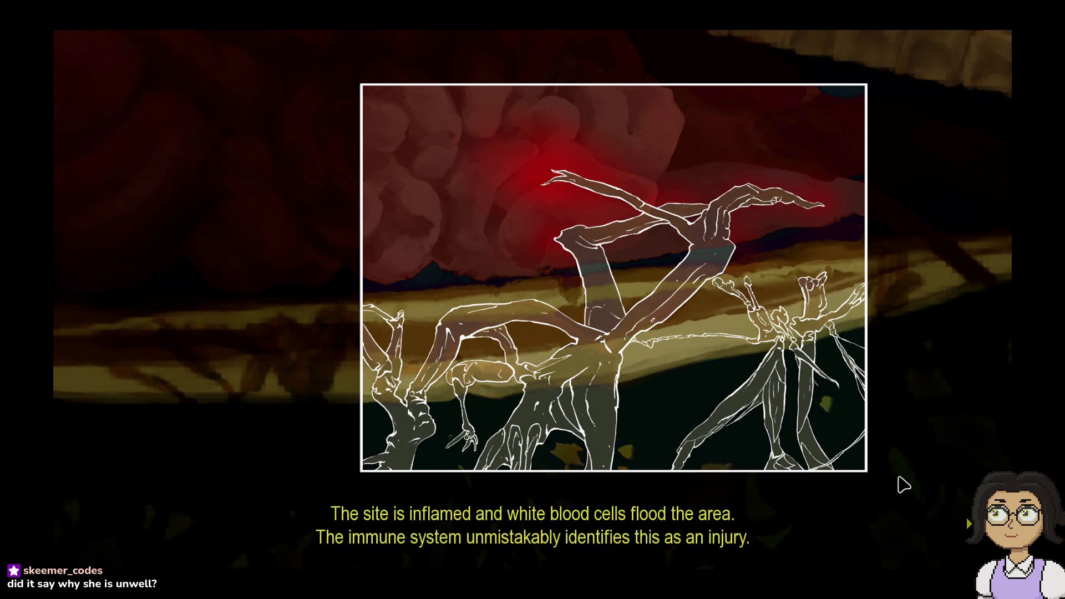
click(904, 485)
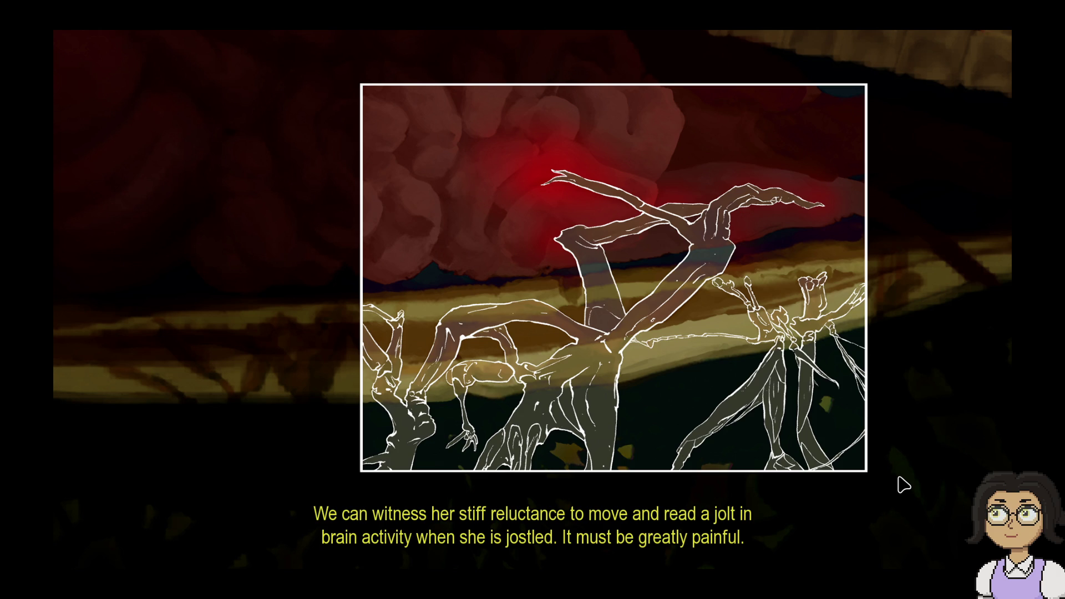
click(904, 485)
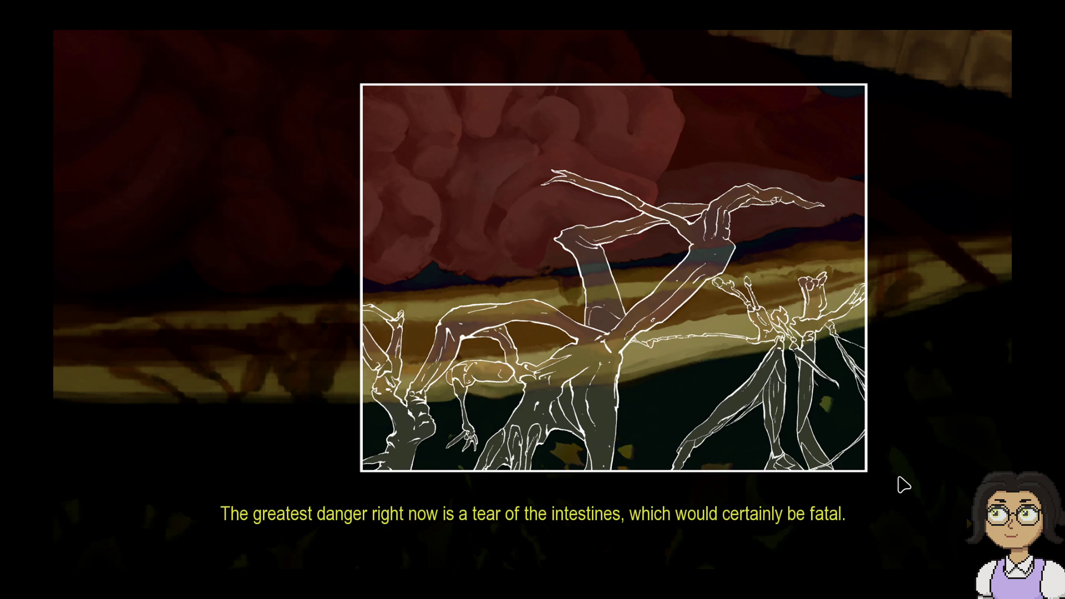
click(937, 464)
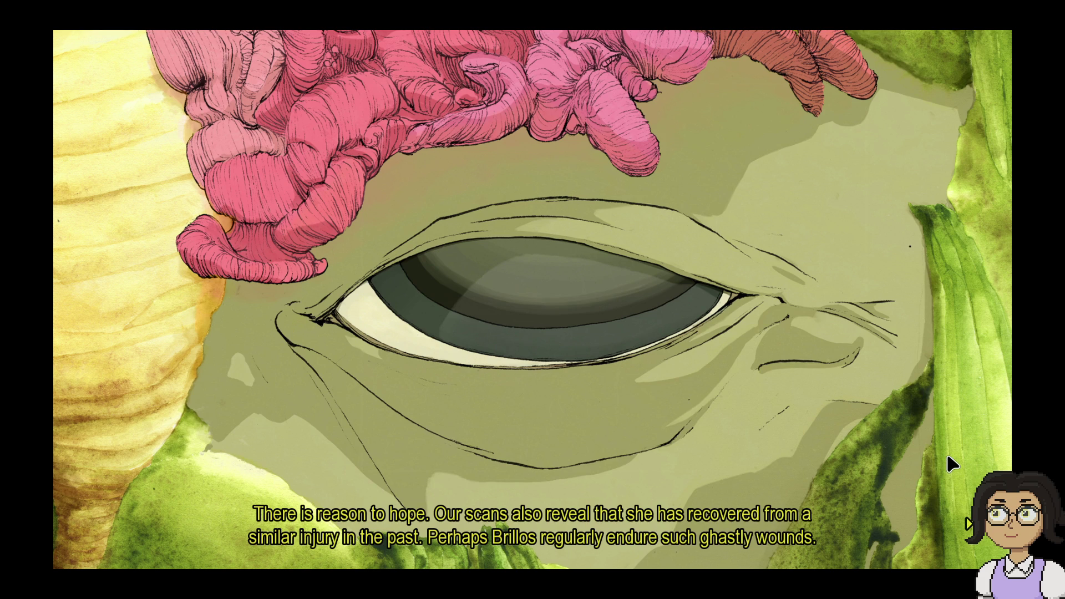
Step: Advance the eye close-up subtitles and continue to the kelp canopy scene
click(947, 453)
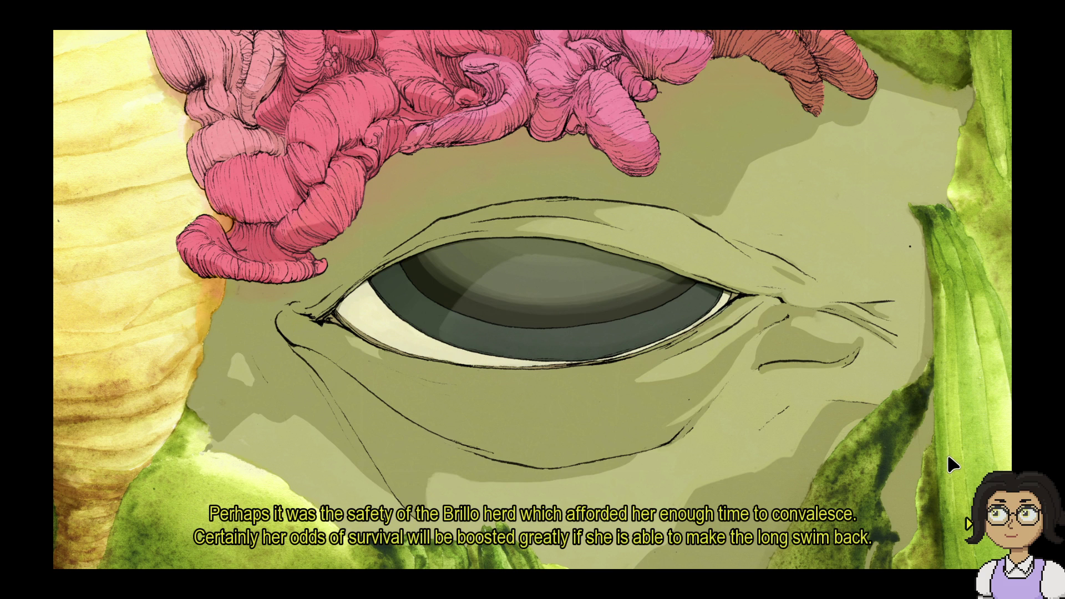
click(949, 455)
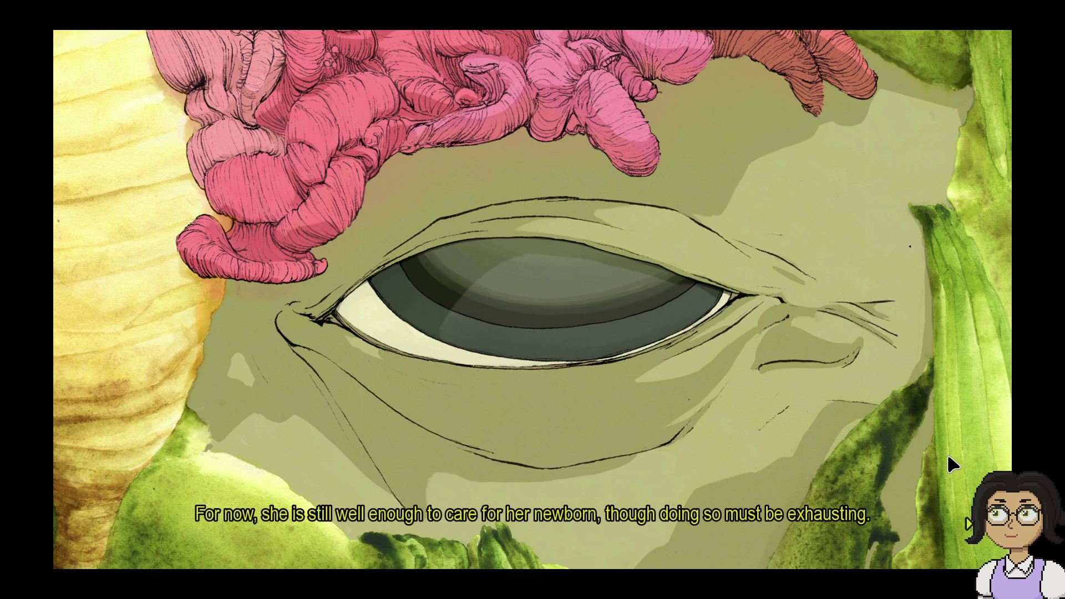
click(948, 456)
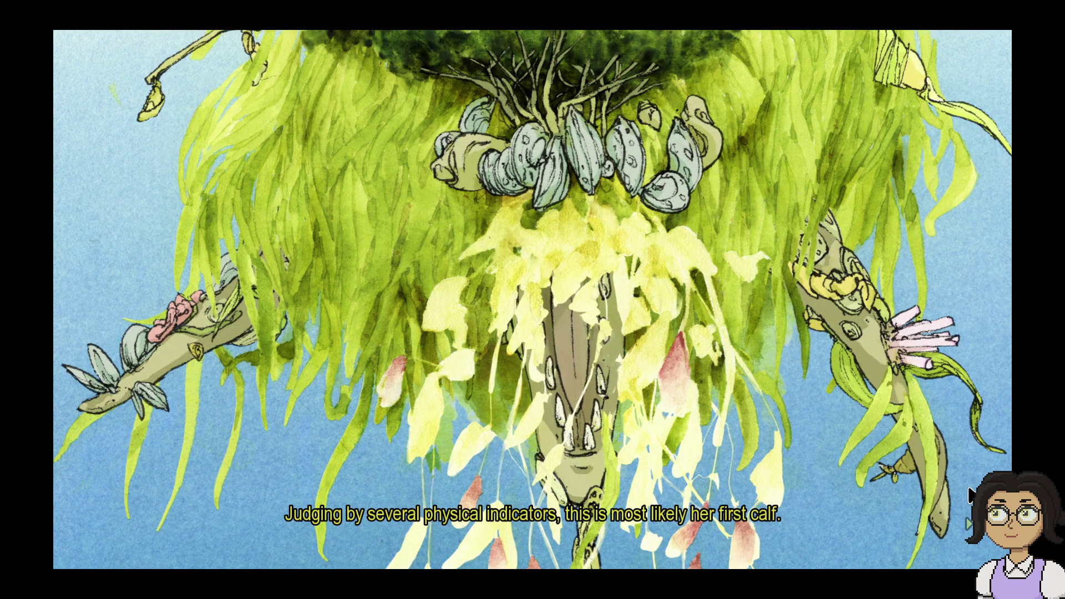
Step: Skip ahead and advance the calf narration to the floating seaweed island scene
key(space)
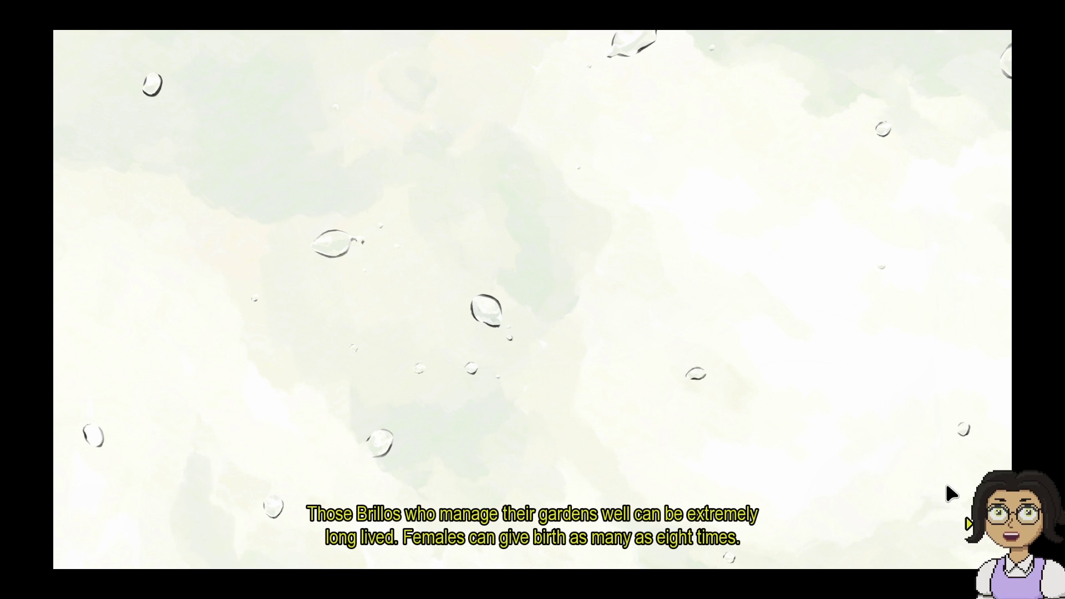
click(952, 493)
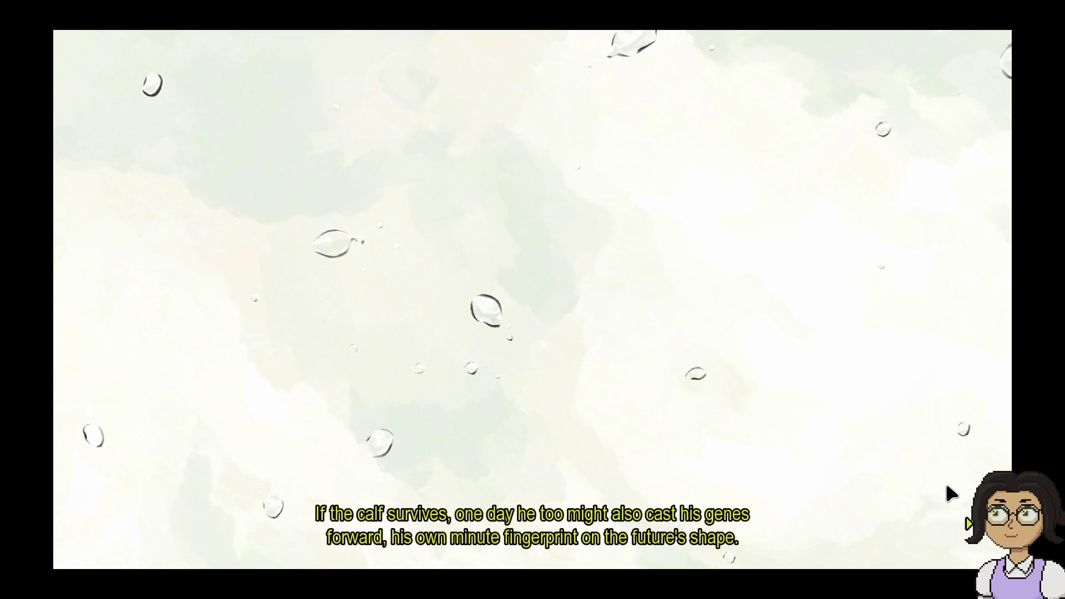
click(948, 488)
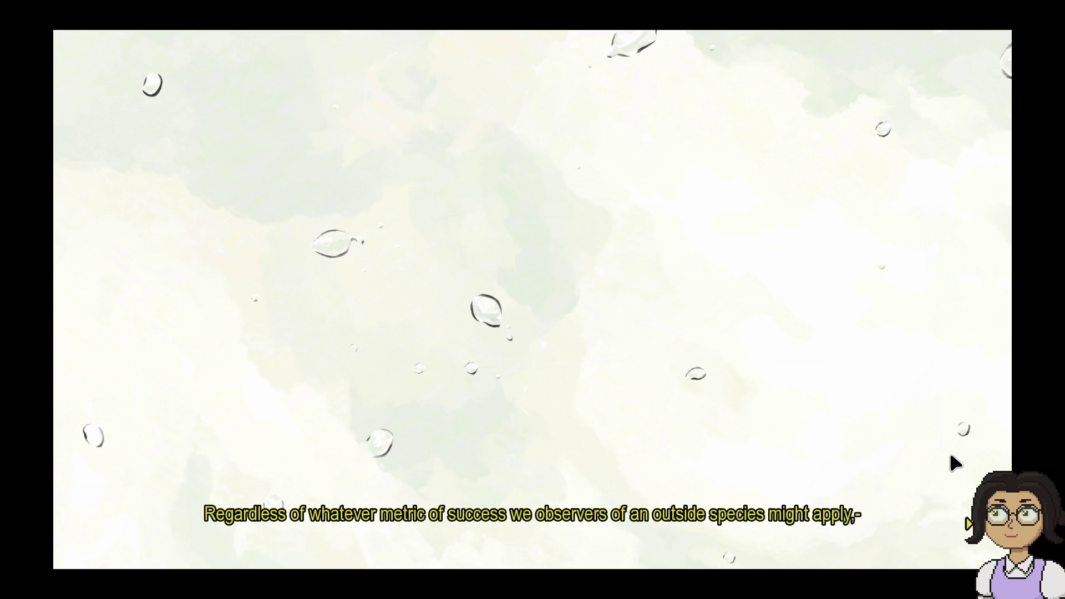
click(952, 455)
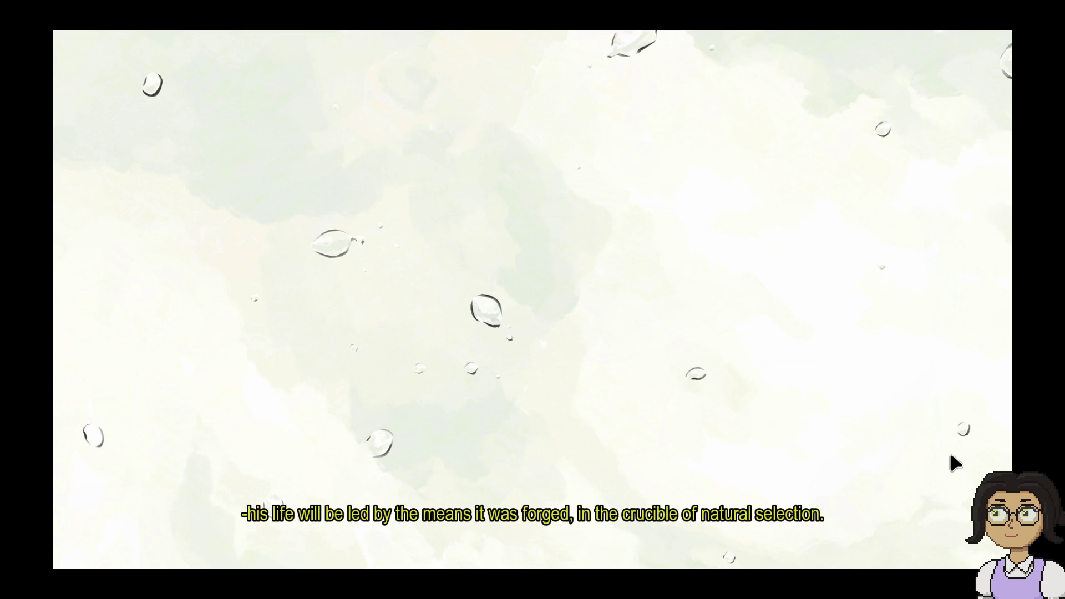
click(950, 456)
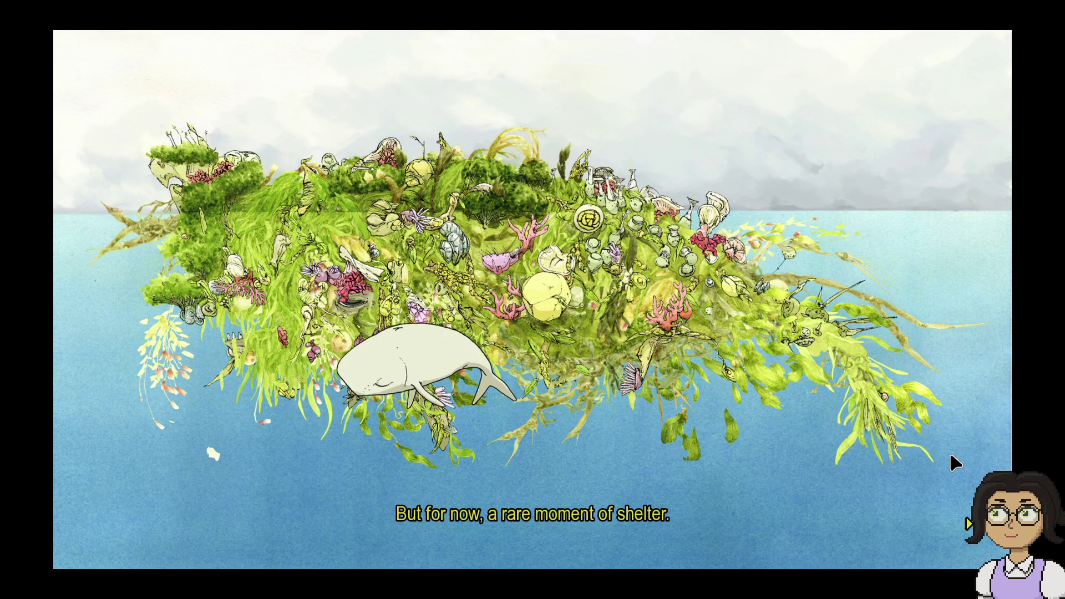
Step: Advance past the chapter's last line and bring up the save screen on the Chapter 3 title card
click(950, 455)
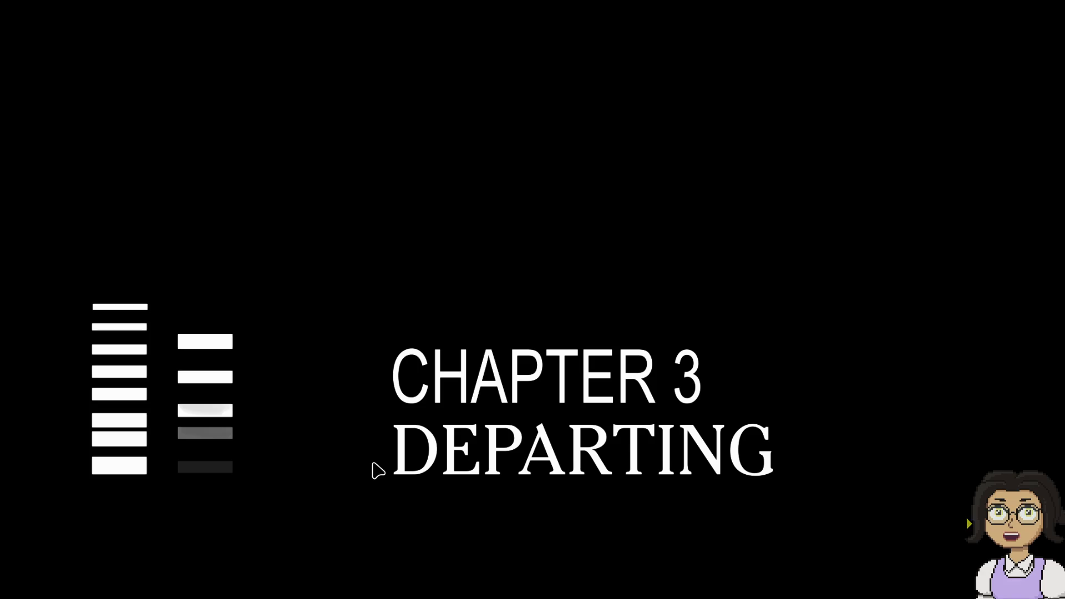
right_click(855, 491)
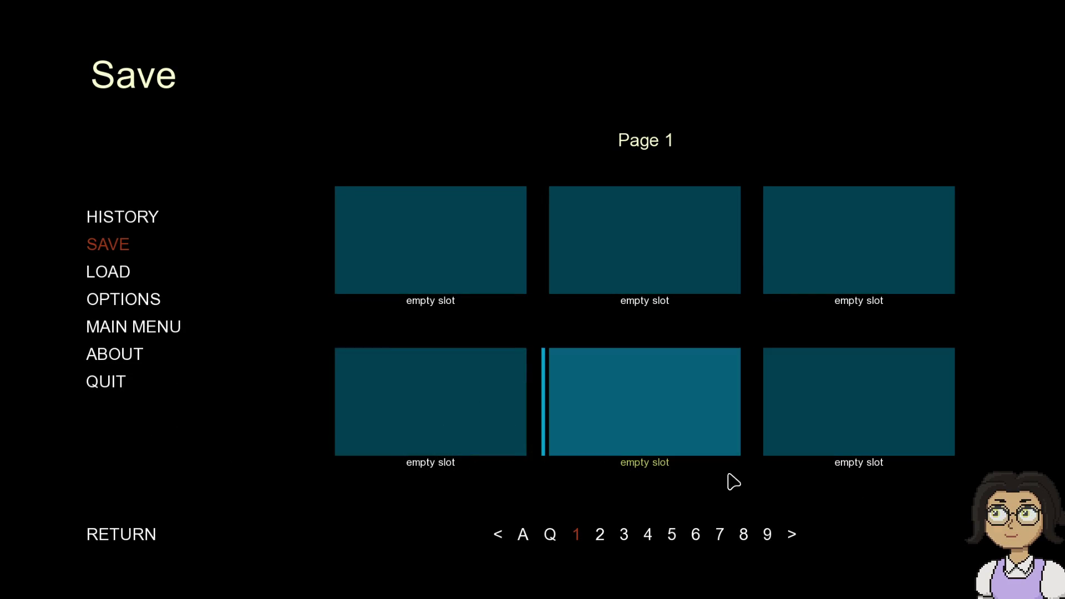
Step: Save the game into an empty save slot
click(442, 241)
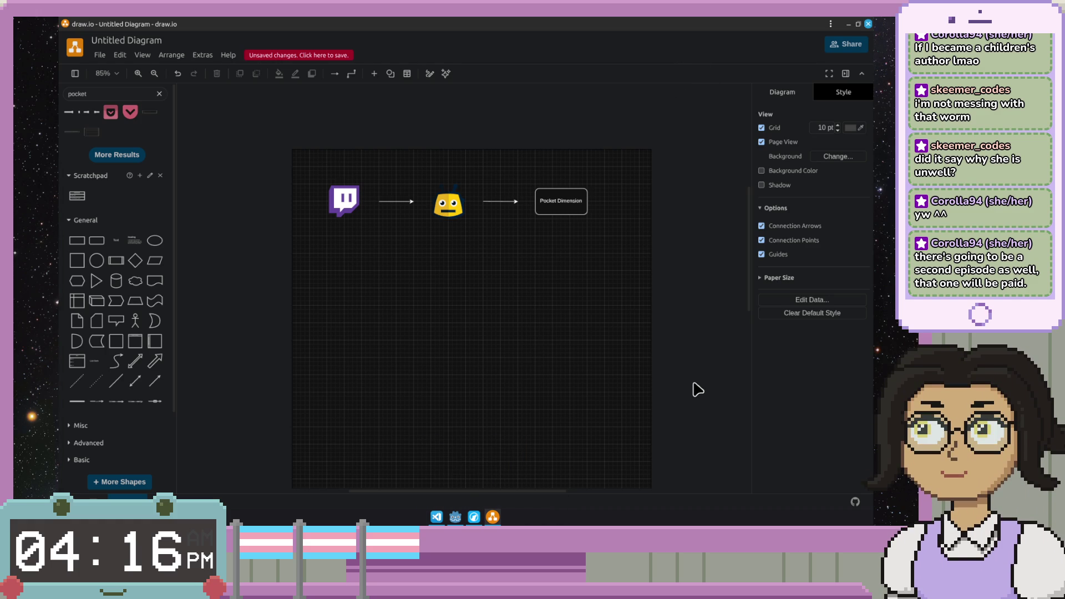
scroll(463, 210, up, 2)
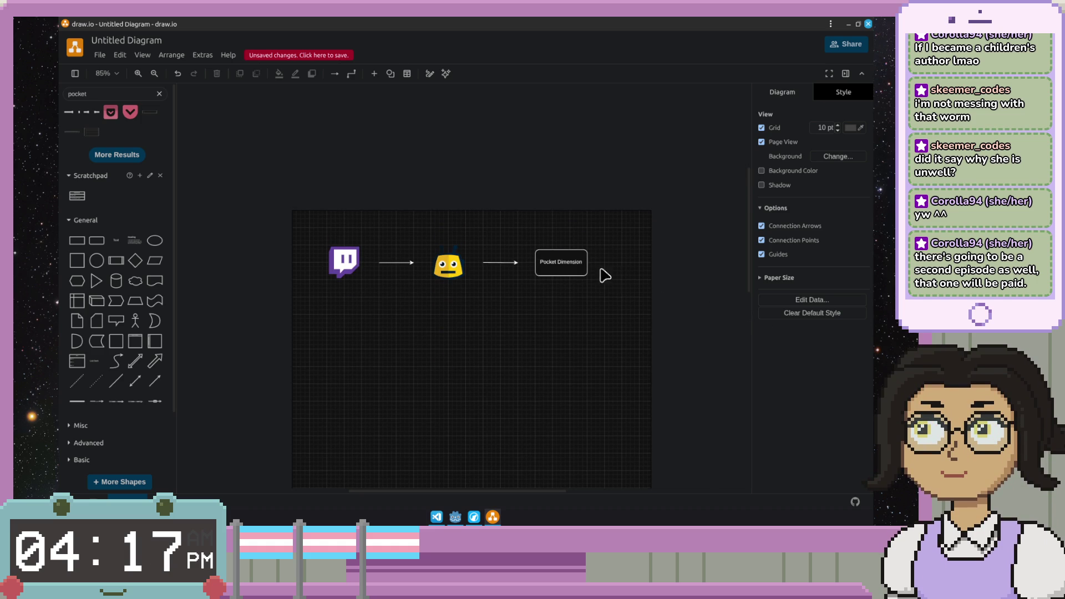
ctrl+scroll(594, 308, up, 2)
scroll(317, 354, up, 2)
drag(317, 354, 380, 262)
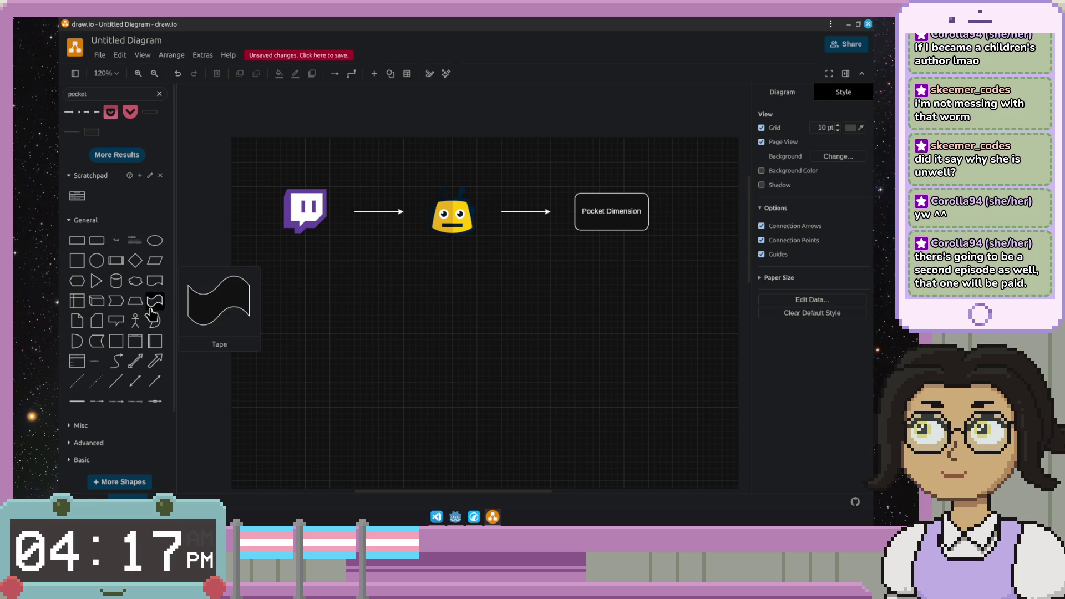
scroll(155, 312, down, 2)
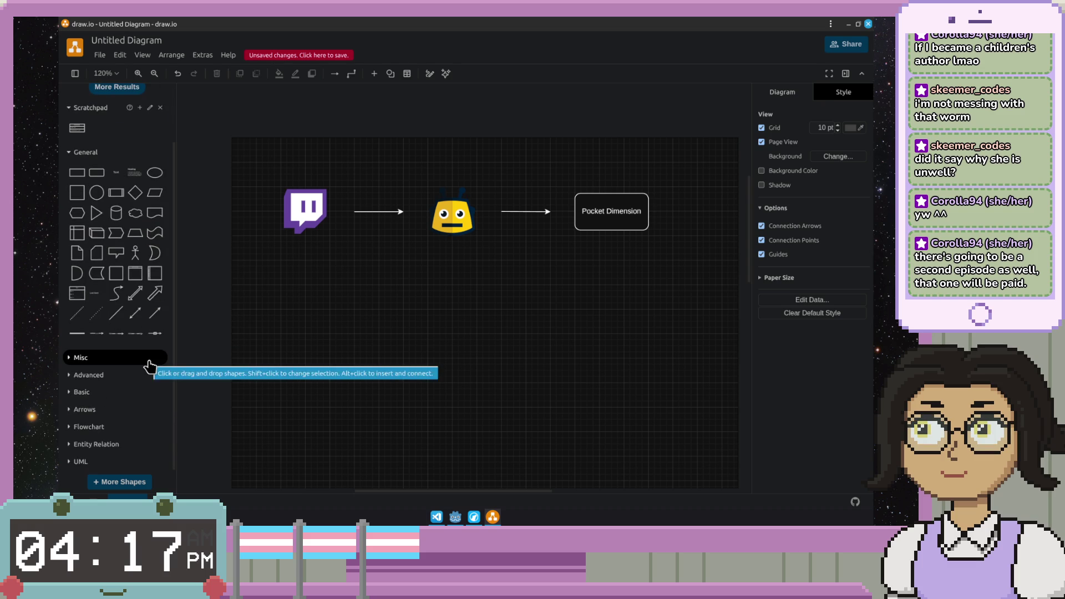
scroll(151, 367, up, 2)
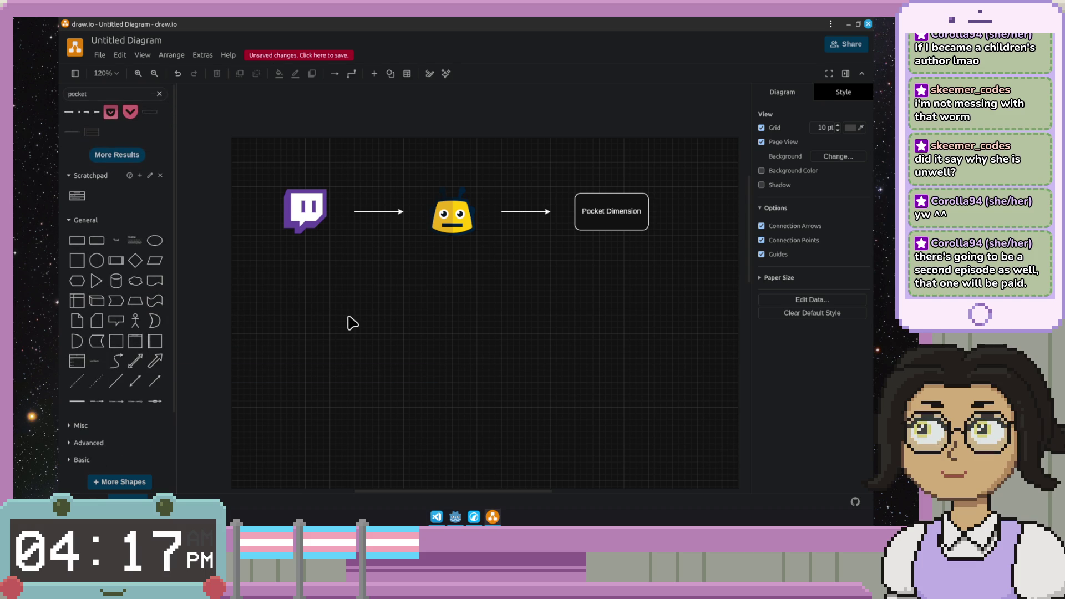
scroll(352, 324, down, 3)
scroll(353, 324, up, 1)
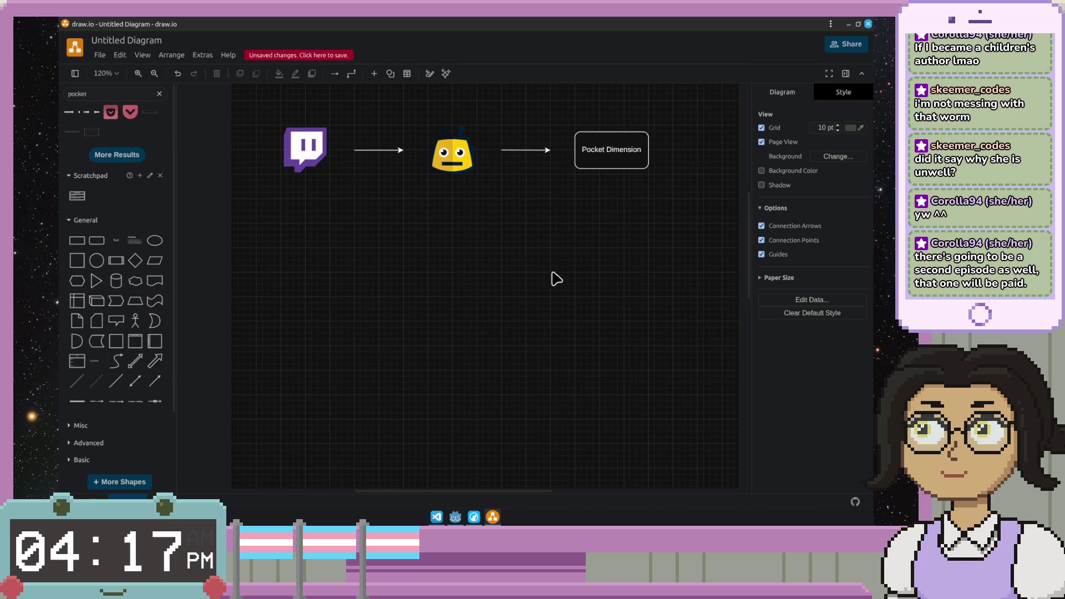
drag(549, 286, 492, 306)
scroll(437, 292, down, 1)
scroll(438, 292, left, 1)
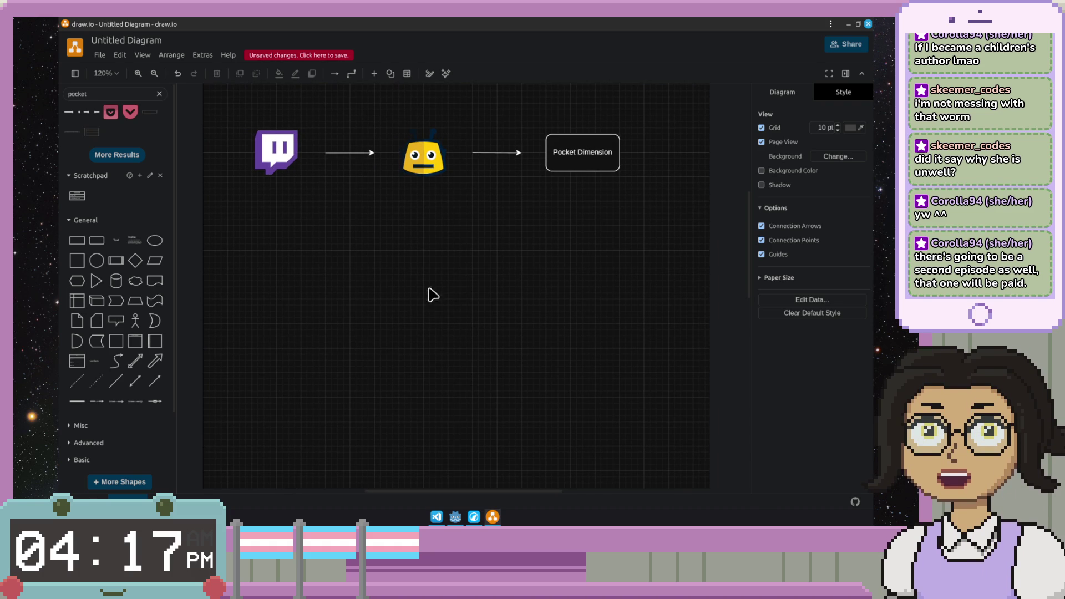
Step: Drop in a heading text block, remove it again, and pan the diagram left and down
click(134, 241)
mouse_move(454, 282)
mouse_down()
mouse_move(302, 274)
mouse_move(296, 262)
mouse_up()
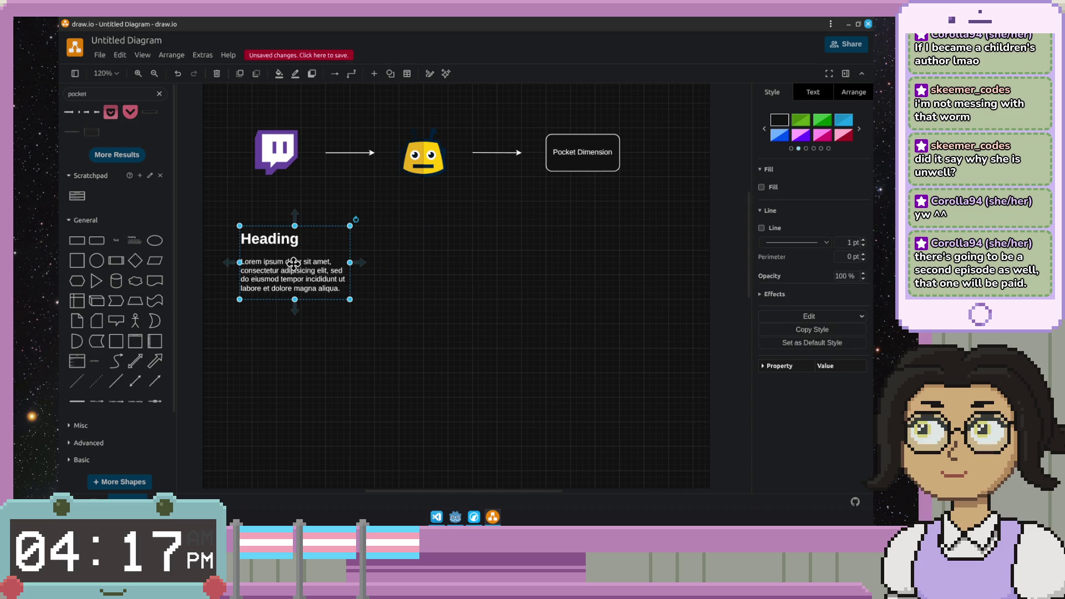
key(Delete)
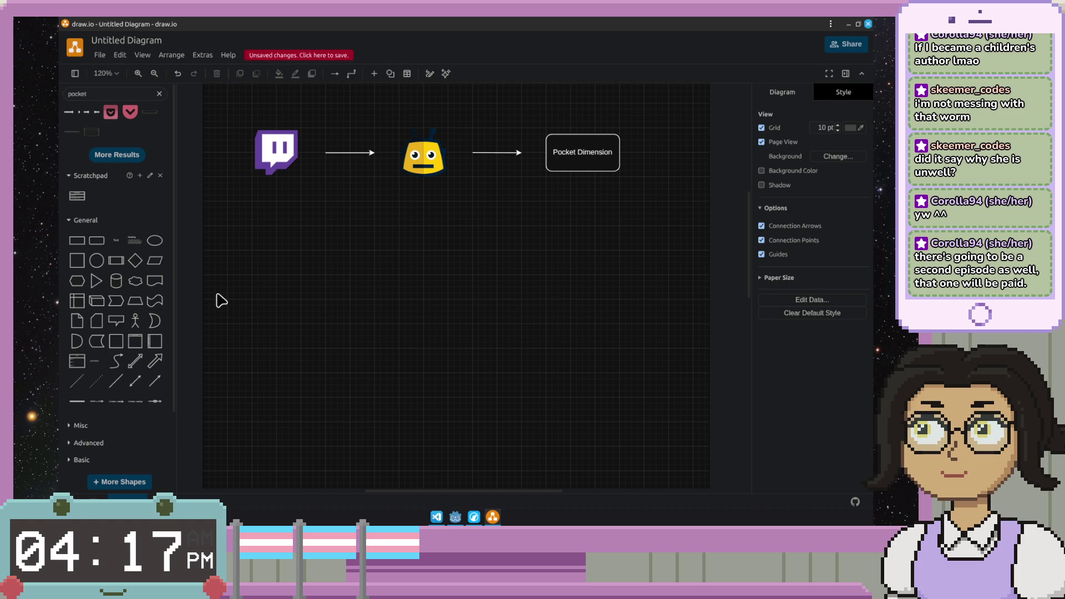
drag(442, 260, 350, 297)
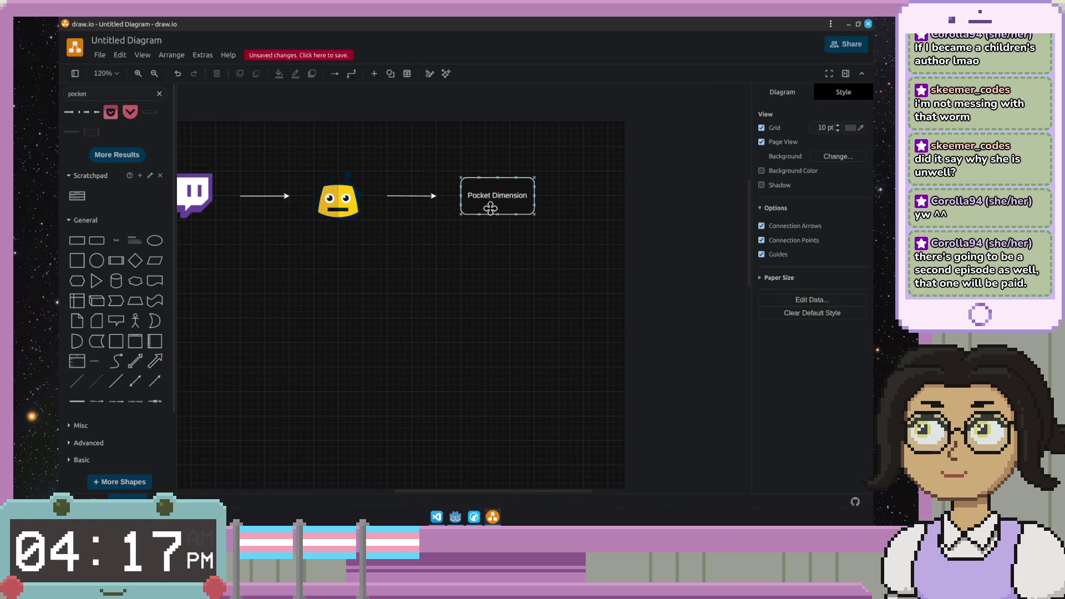
Step: Move the Pocket Dimension box below the bot and delete the arrow after the bot
drag(497, 212, 338, 329)
click(463, 249)
drag(481, 153, 383, 223)
key(Delete)
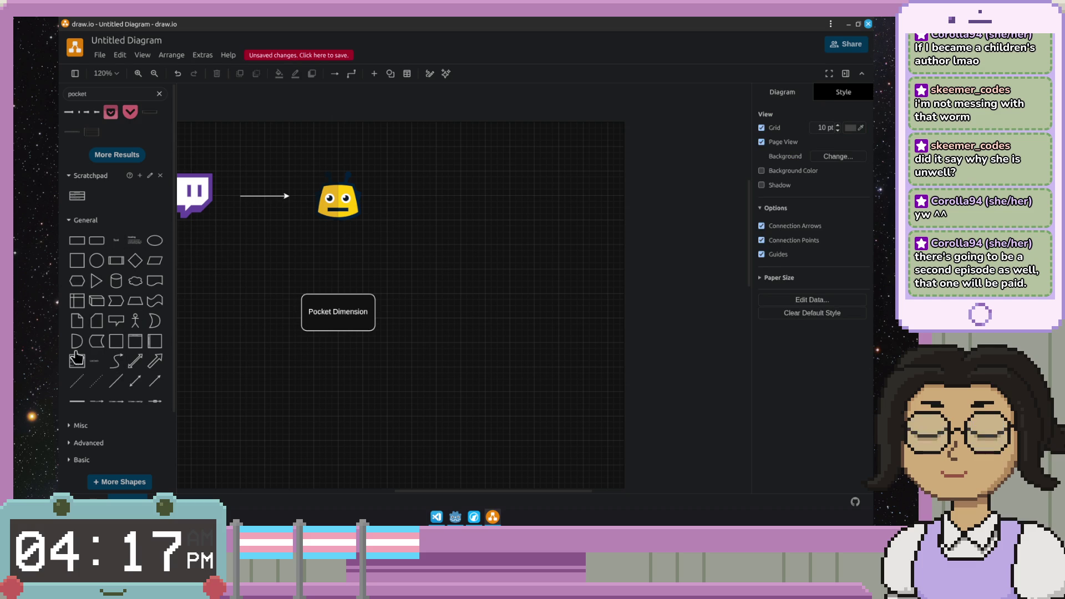
Step: Add an empty Vertical Container to the canvas and delete the Pocket Dimension box
drag(134, 345, 331, 351)
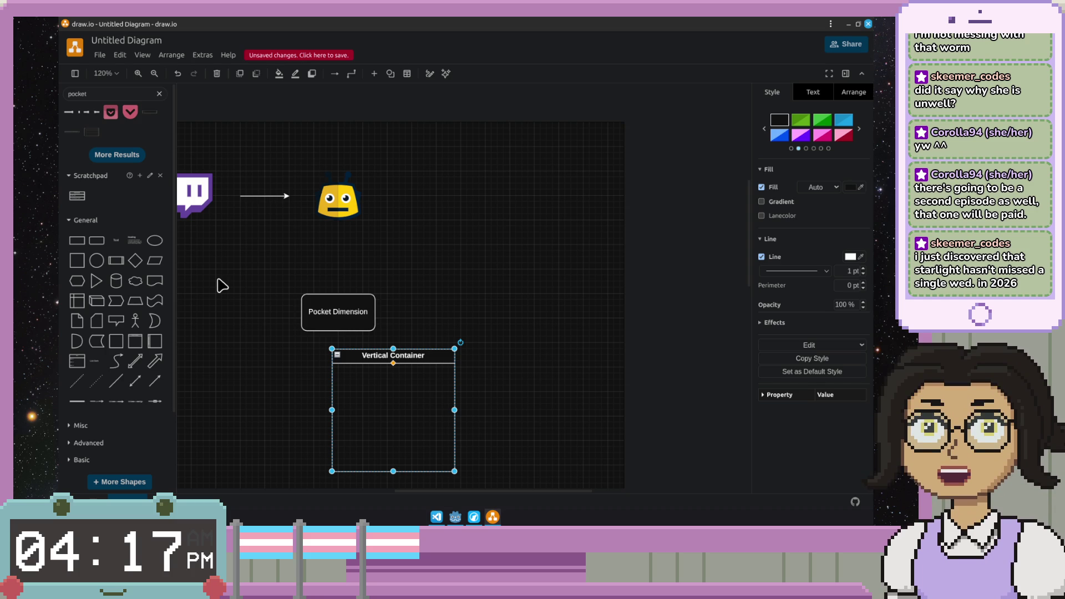
drag(387, 260, 273, 343)
key(Delete)
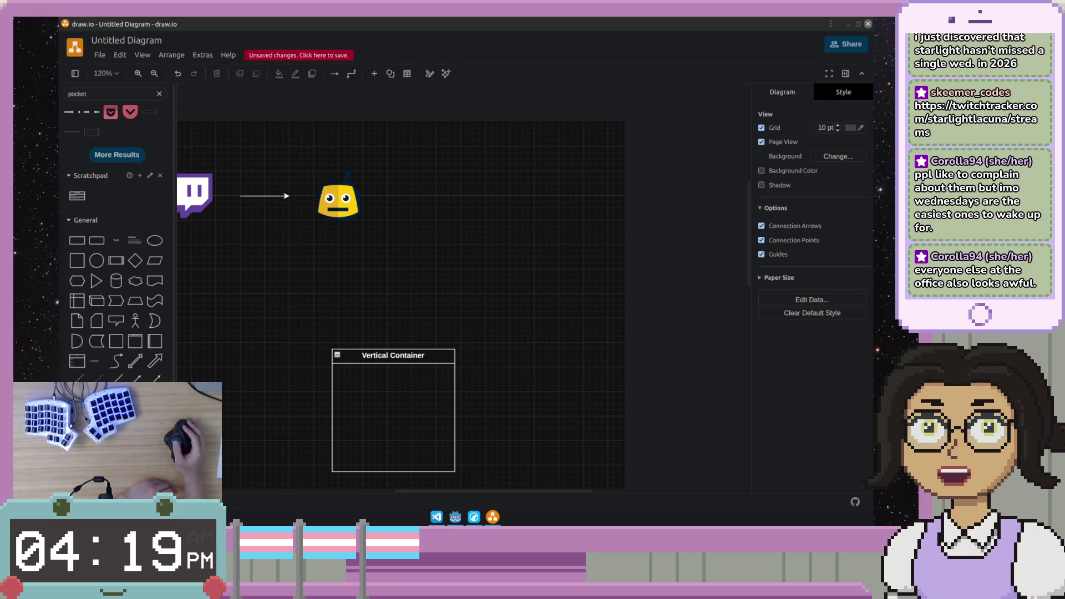
scroll(499, 412, down, 3)
Step: Briefly edit the Vertical Container's title, then delete the container
click(440, 231)
double_click(441, 233)
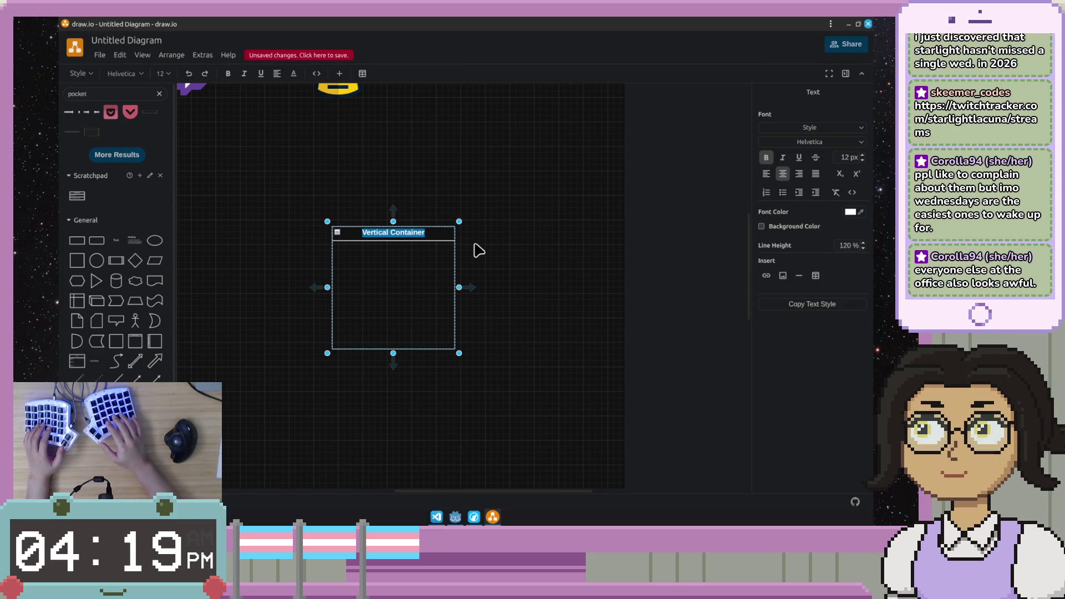
click(511, 231)
click(352, 349)
key(Delete)
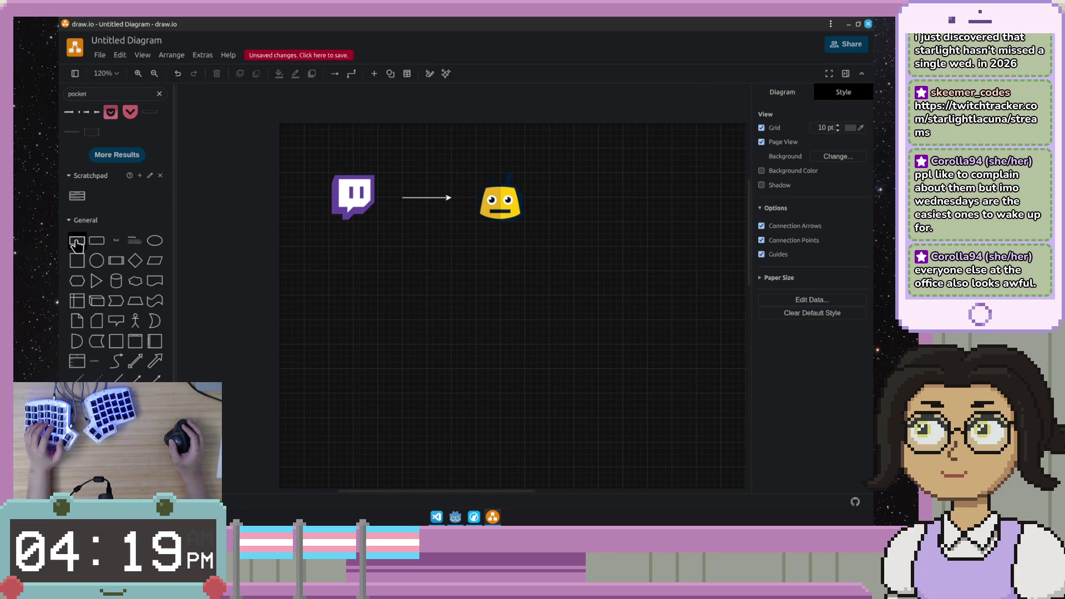
Step: Add a rounded box below the bot labelled PdHTTP, then switch to the Godot project
drag(98, 242, 480, 294)
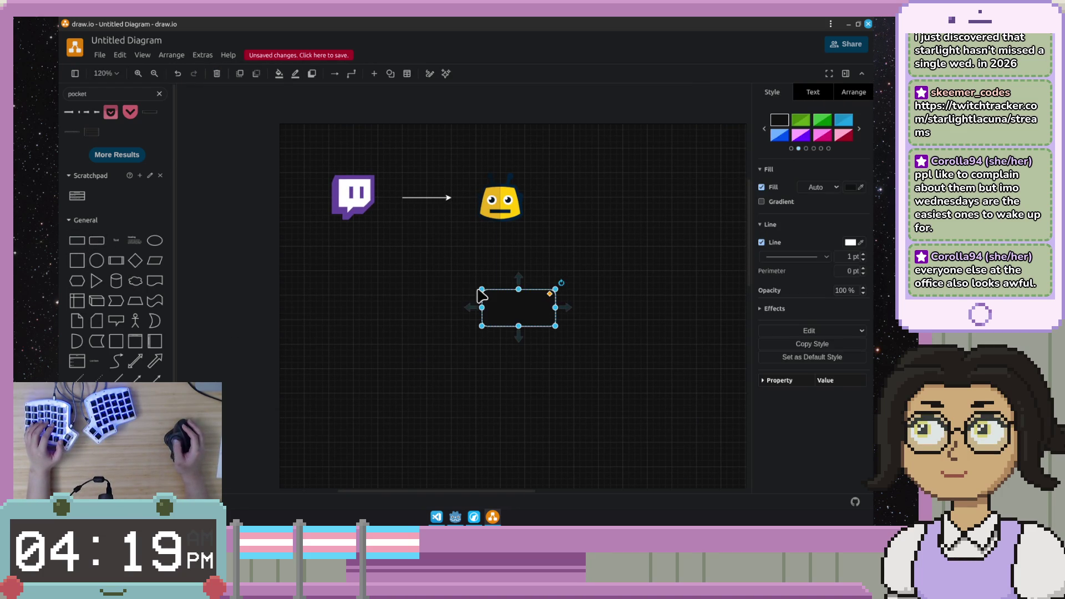
double_click(534, 311)
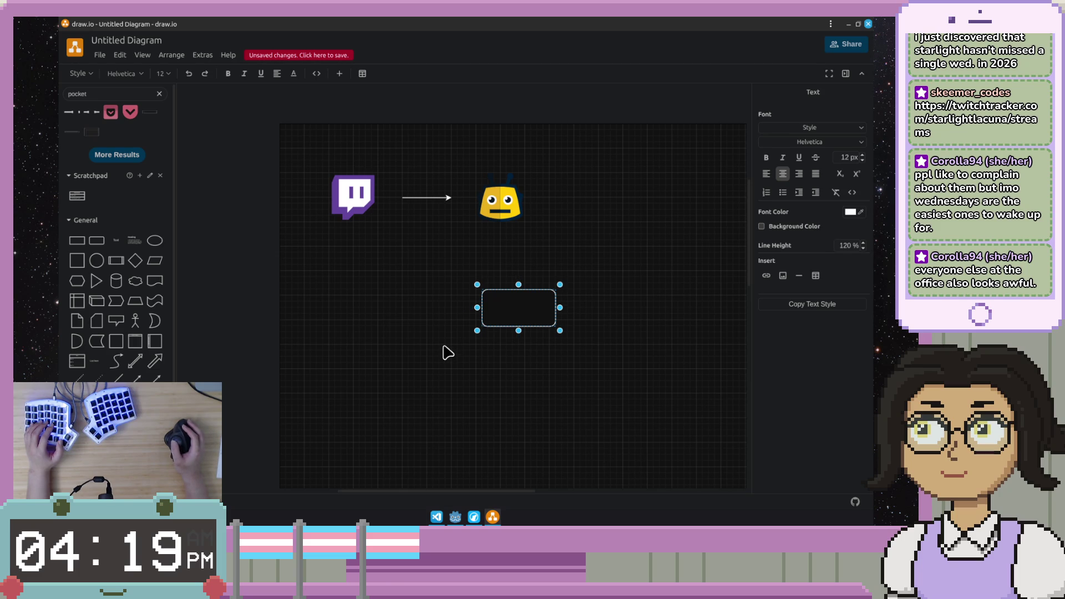
text(HTTP)
key(Home)
text(P)
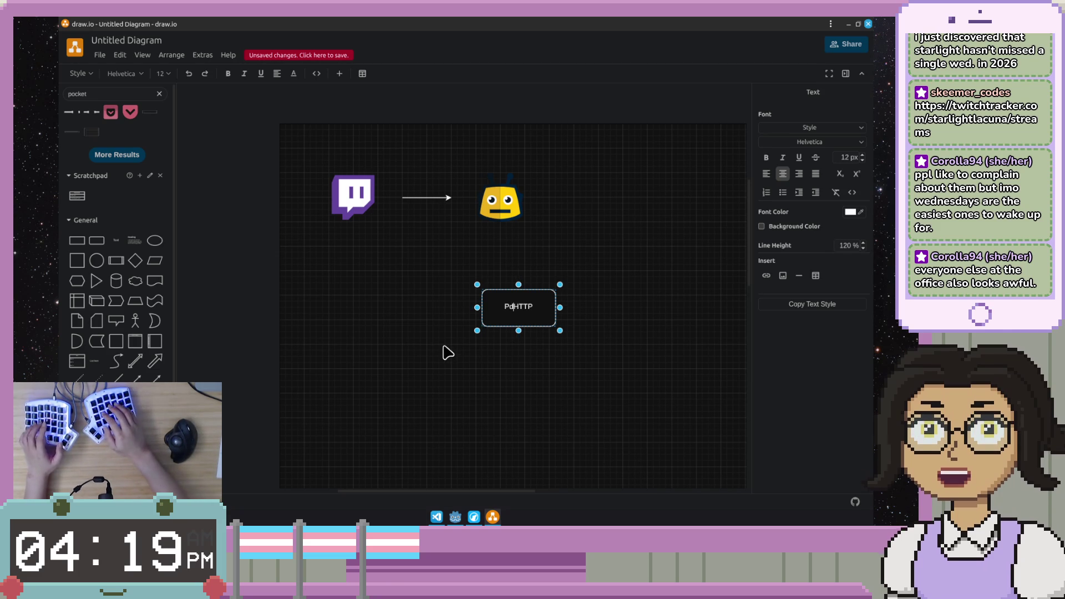
click(455, 517)
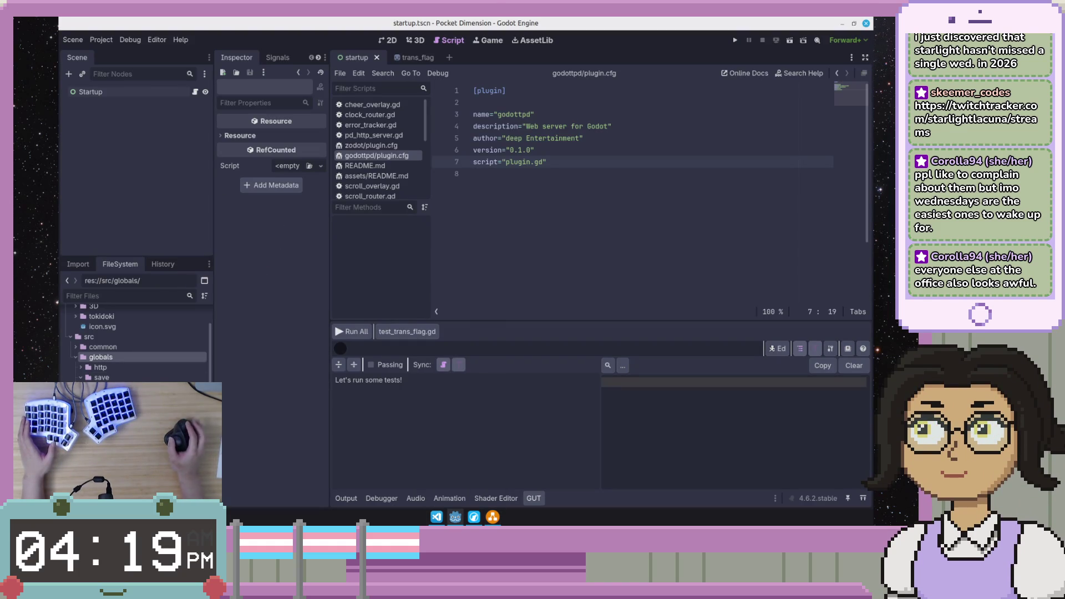
scroll(137, 341, up, 3)
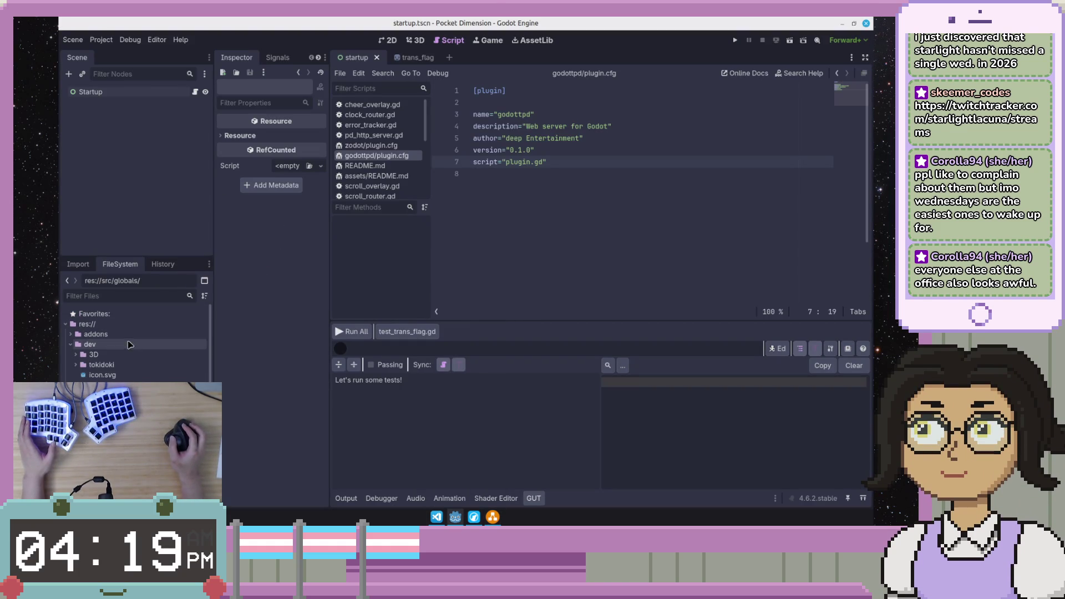
Step: Check pd_http_server.gd under src/globals/http in Godot, then return to draw.io and nudge the PdHTTP box
click(108, 400)
scroll(137, 341, down, 5)
scroll(137, 341, down, 3)
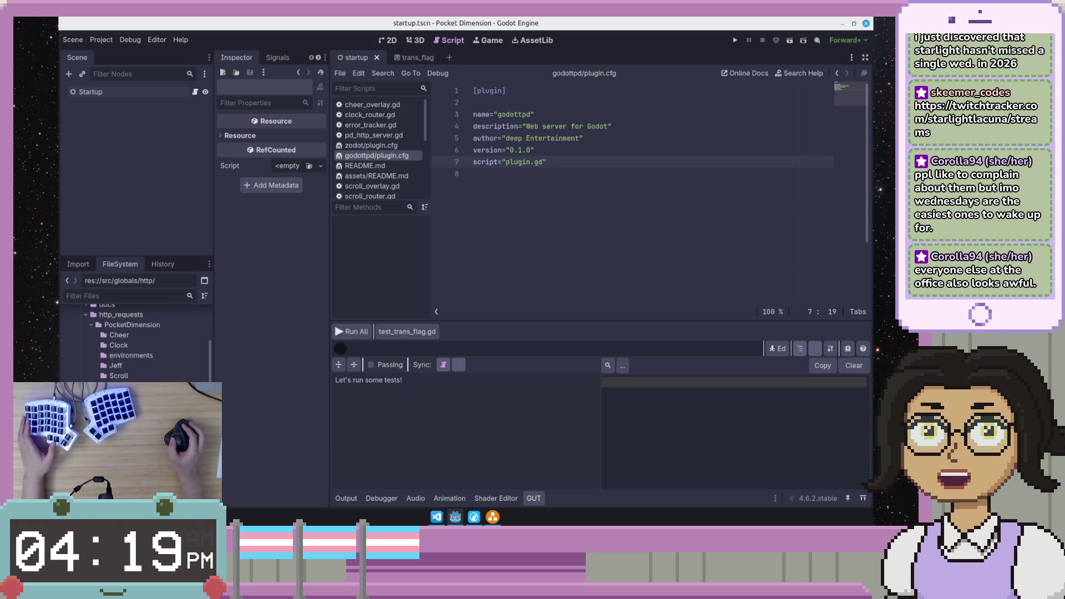
key(Return)
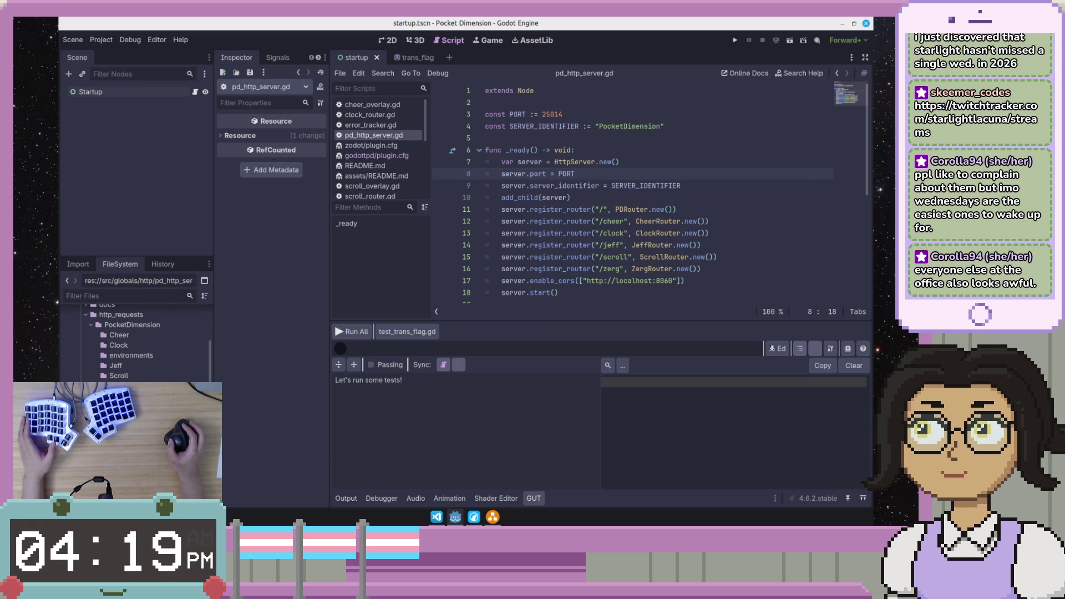
click(543, 187)
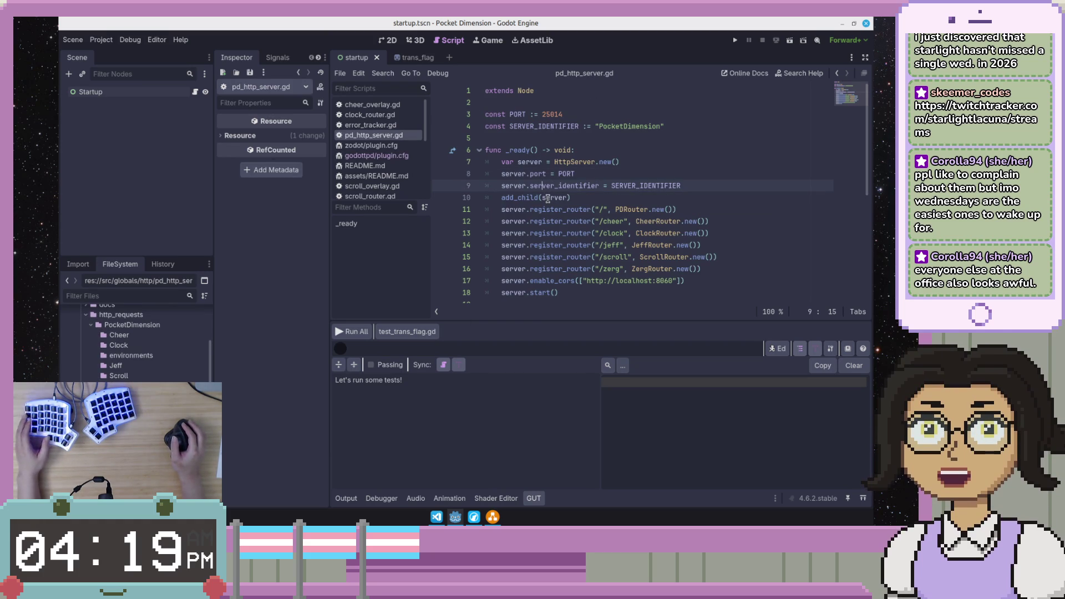
key(alt+Tab)
drag(545, 308, 525, 316)
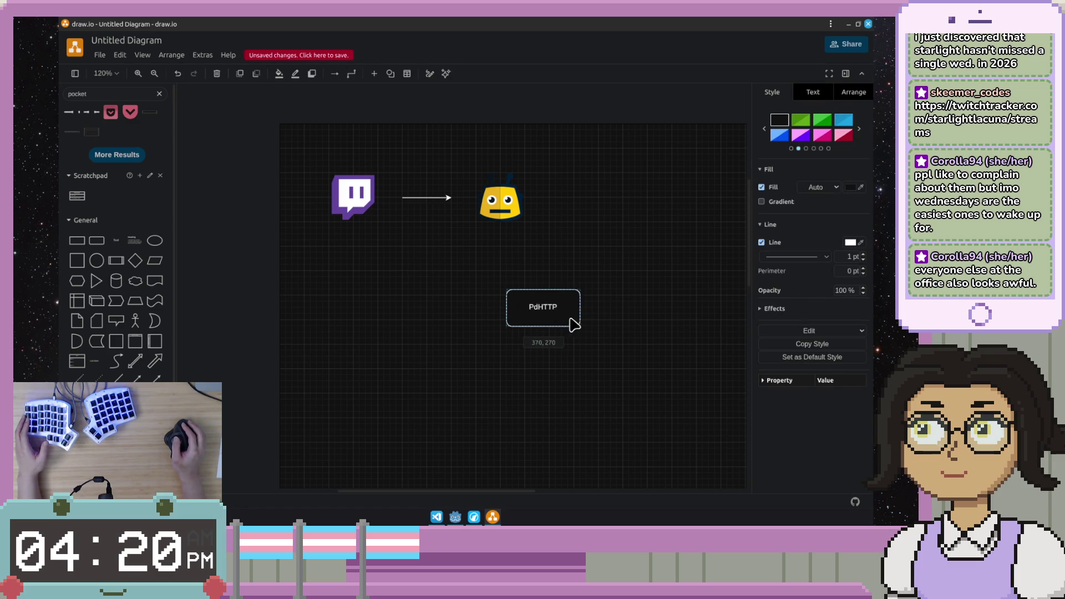
Step: Rename the box label from PdHTTP to PdHttpServer
double_click(519, 307)
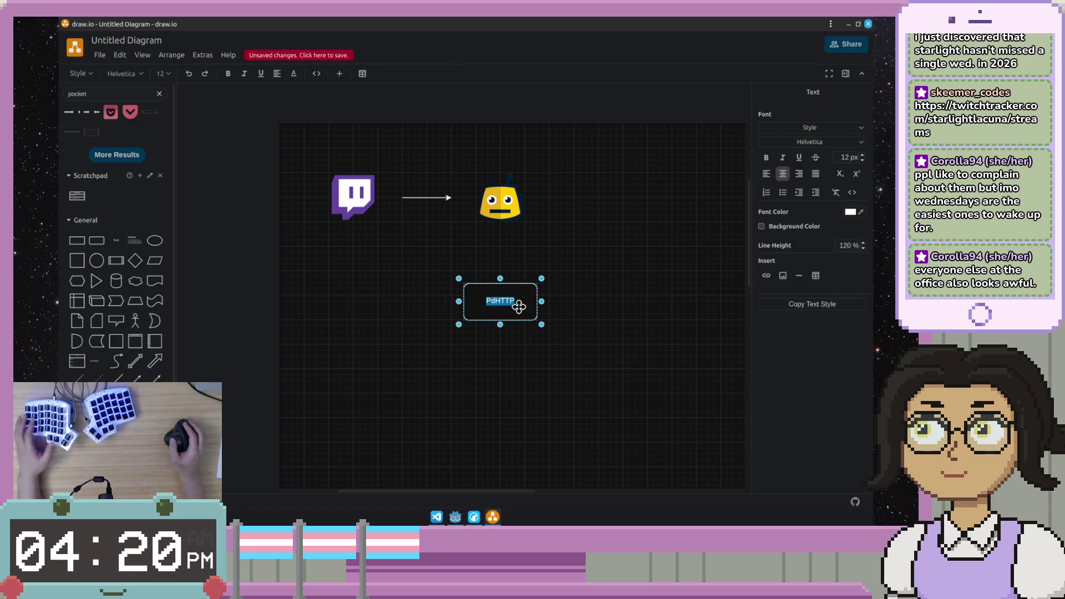
key(End)
text(Server)
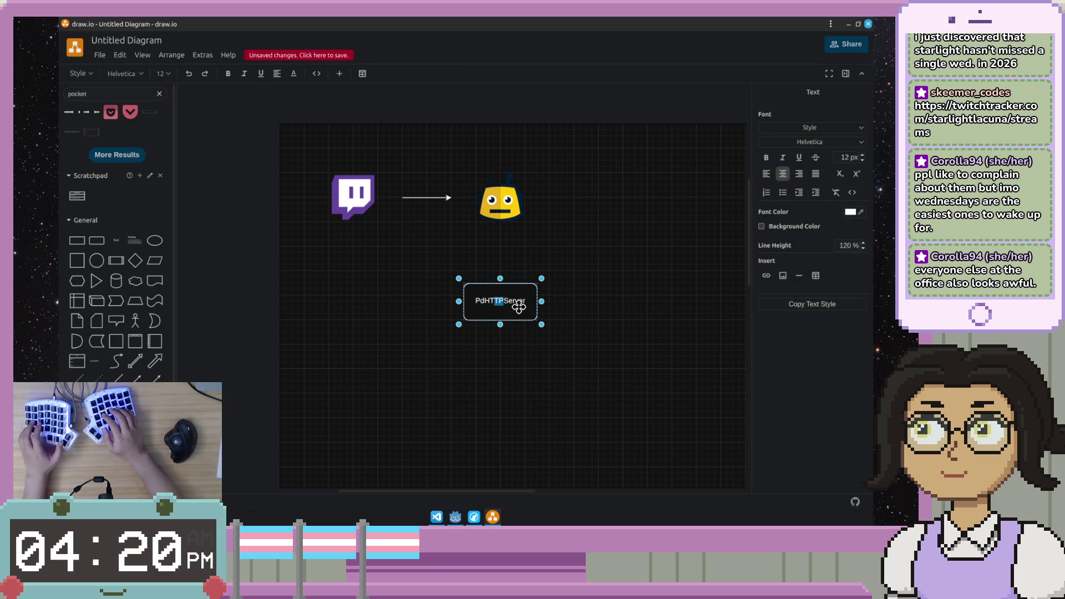
key(BackSpace)
key(BackSpace)
key(BackSpace)
text(ttp)
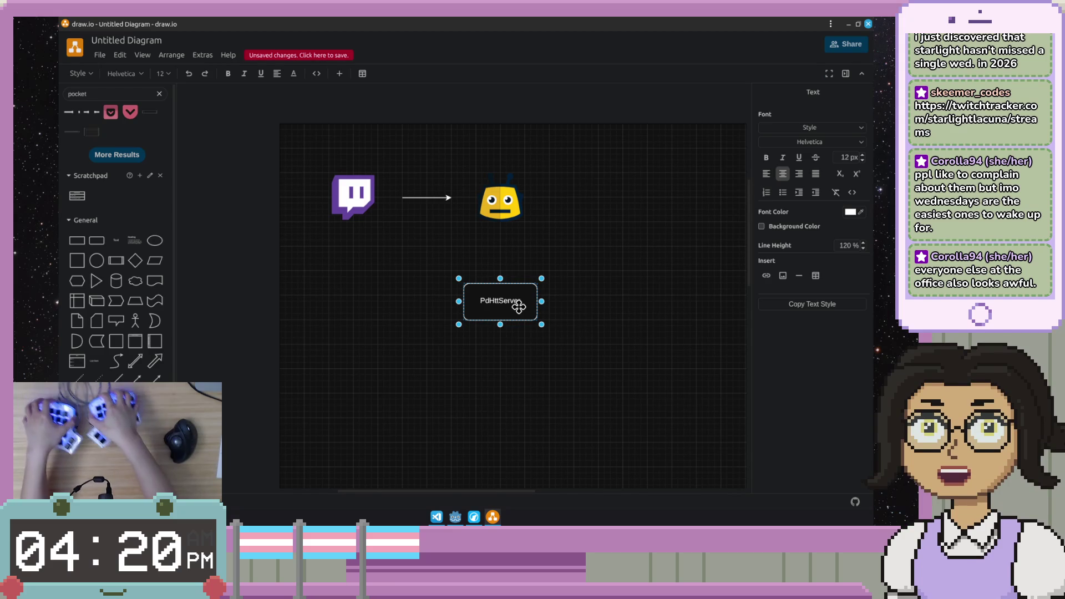
text(tp)
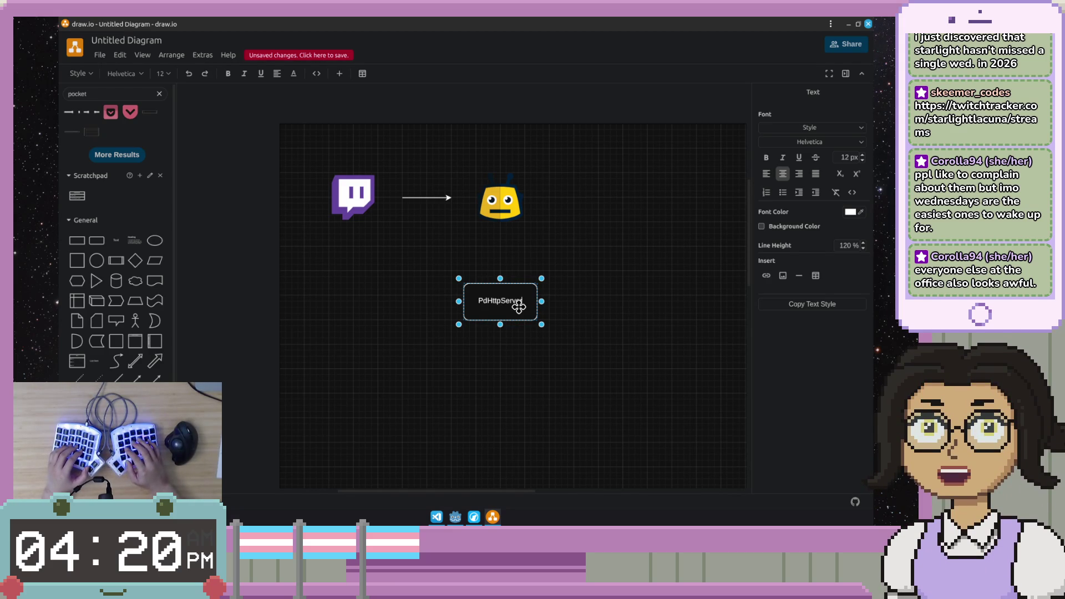
key(End)
key(Escape)
click(562, 255)
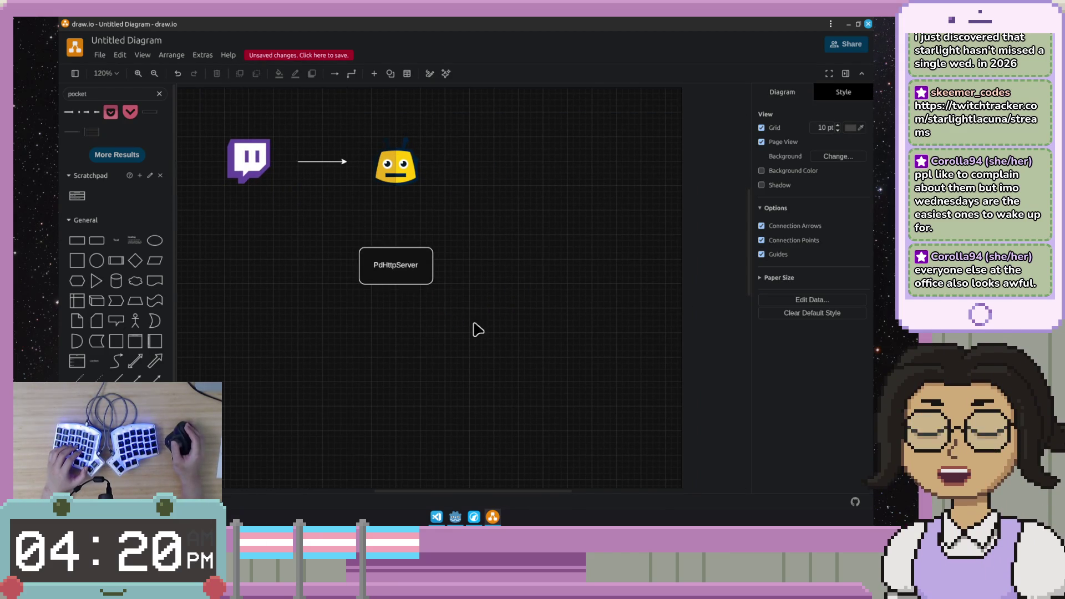
Step: Add a second empty rounded box beside PdHttpServer
drag(98, 248, 459, 248)
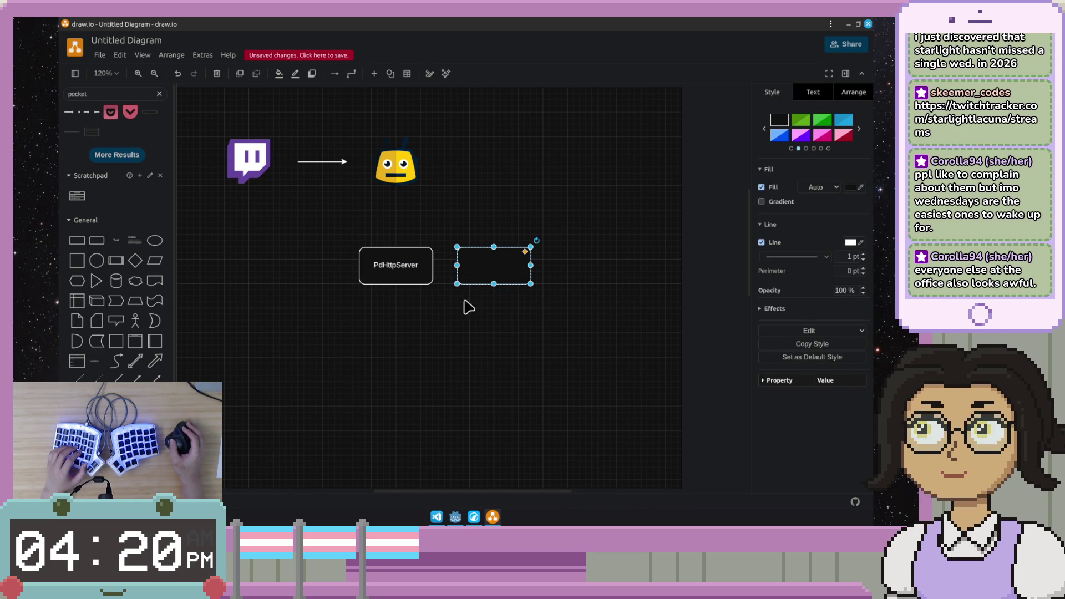
Step: Label the new box TwitchEvents
double_click(503, 254)
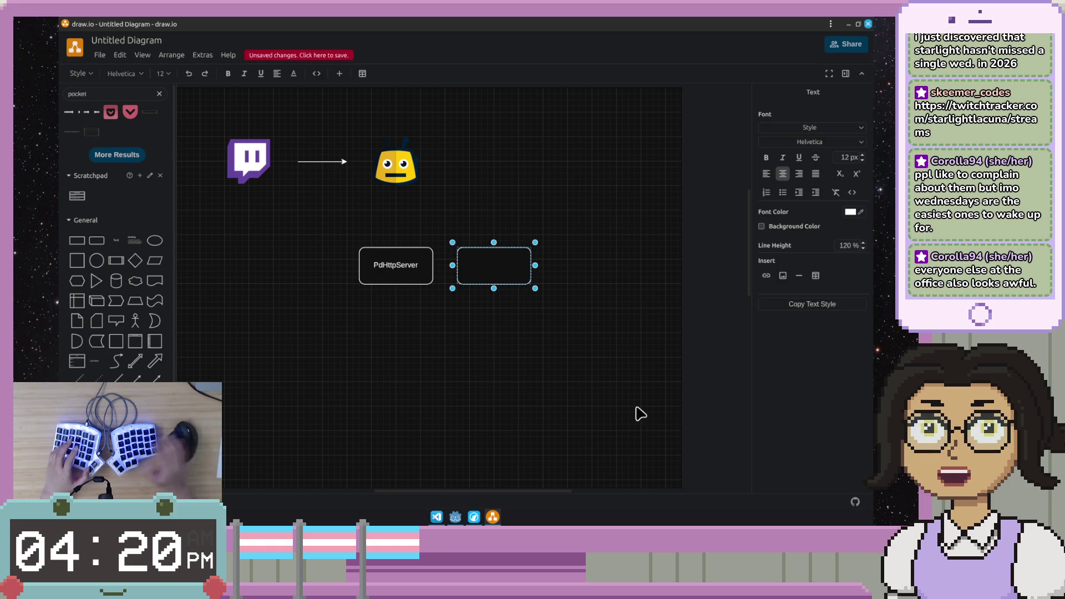
text(TwitchEvents)
key(Escape)
click(654, 385)
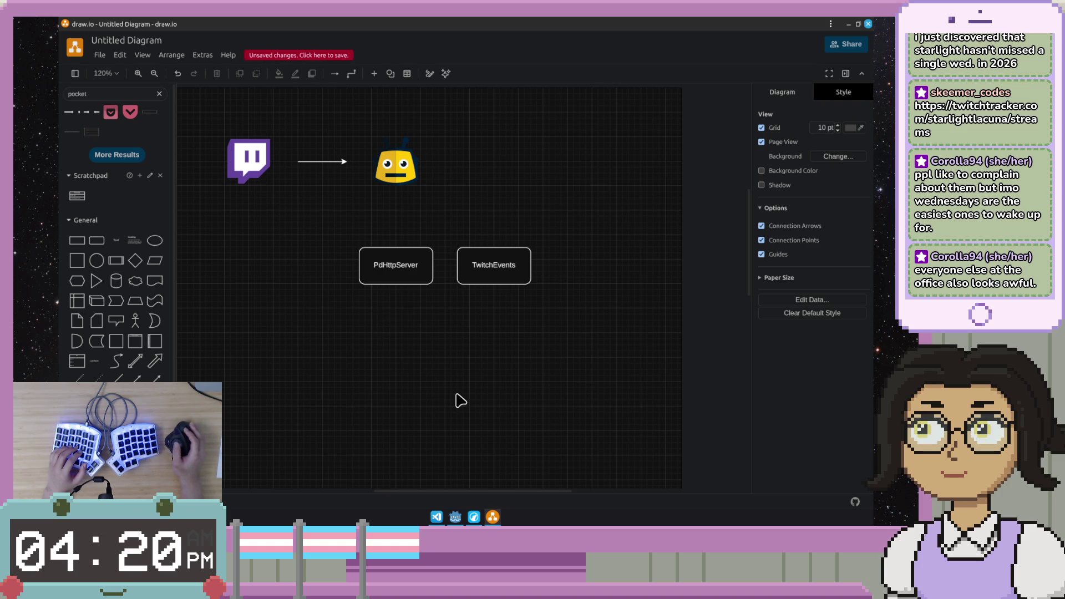
Step: Move TwitchEvents further right and lower than PdHttpServer, then switch to the browser
click(514, 245)
drag(514, 245, 600, 275)
click(397, 340)
click(420, 253)
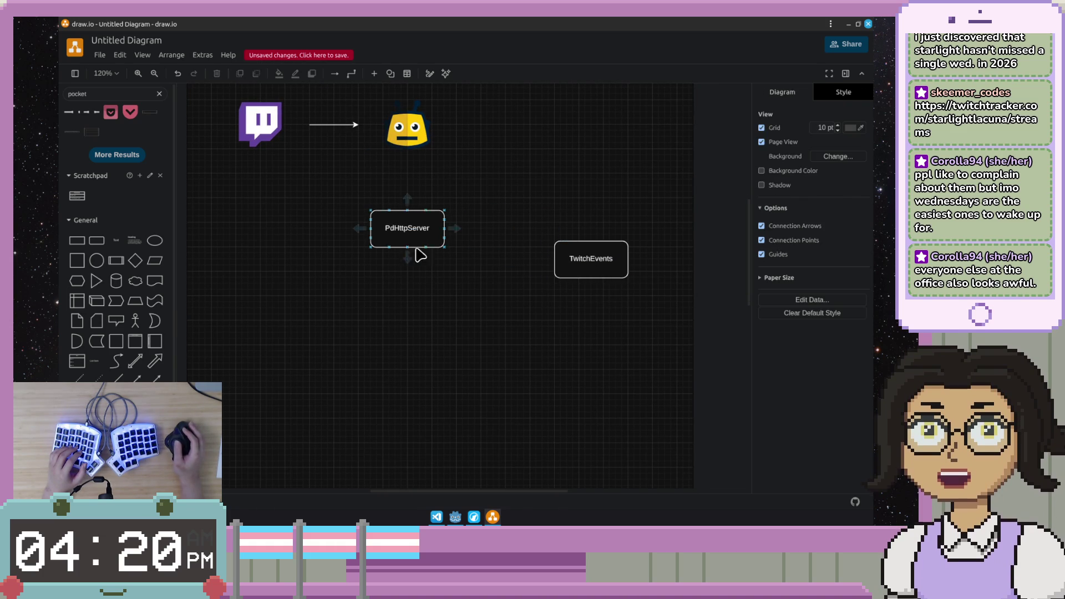
key(alt+Tab)
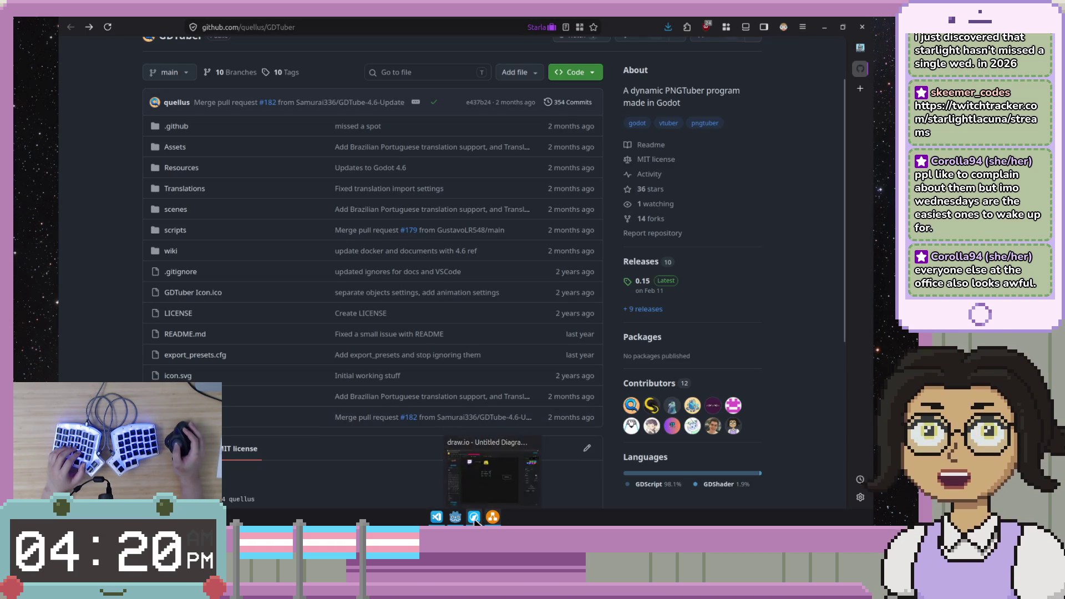
Step: Review the register_router lines 11–16 in Godot's pd_http_server.gd script
click(491, 517)
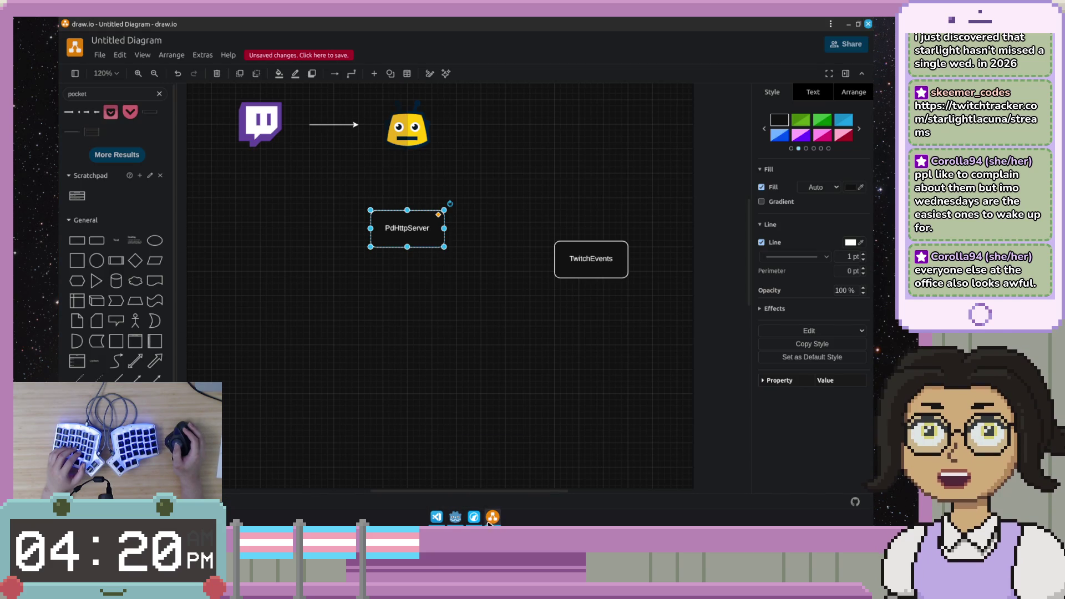
click(436, 518)
scroll(510, 142, down, 1)
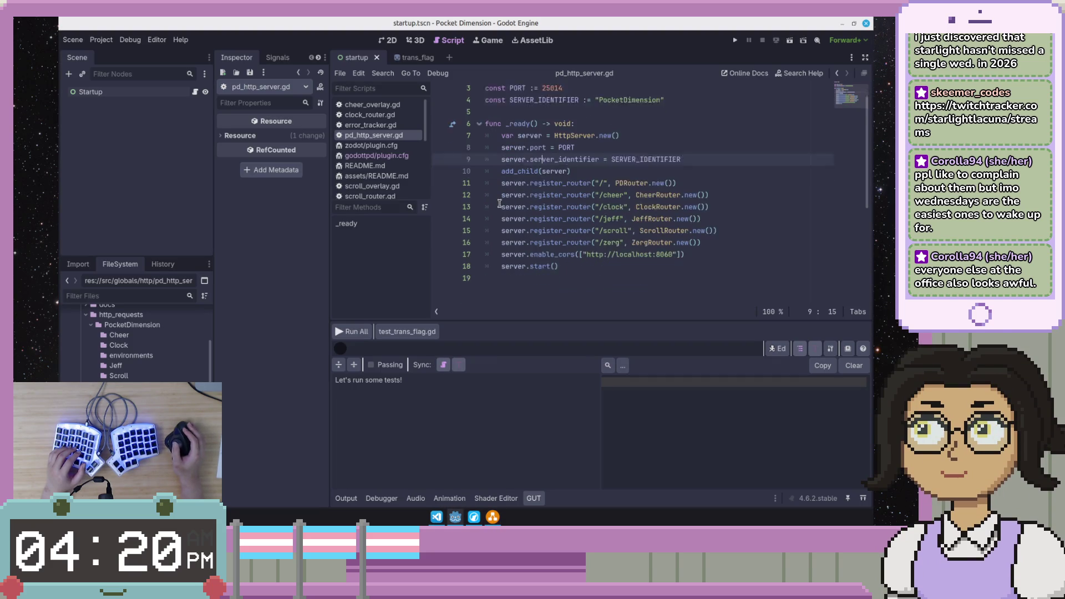
scroll(510, 142, down, 1)
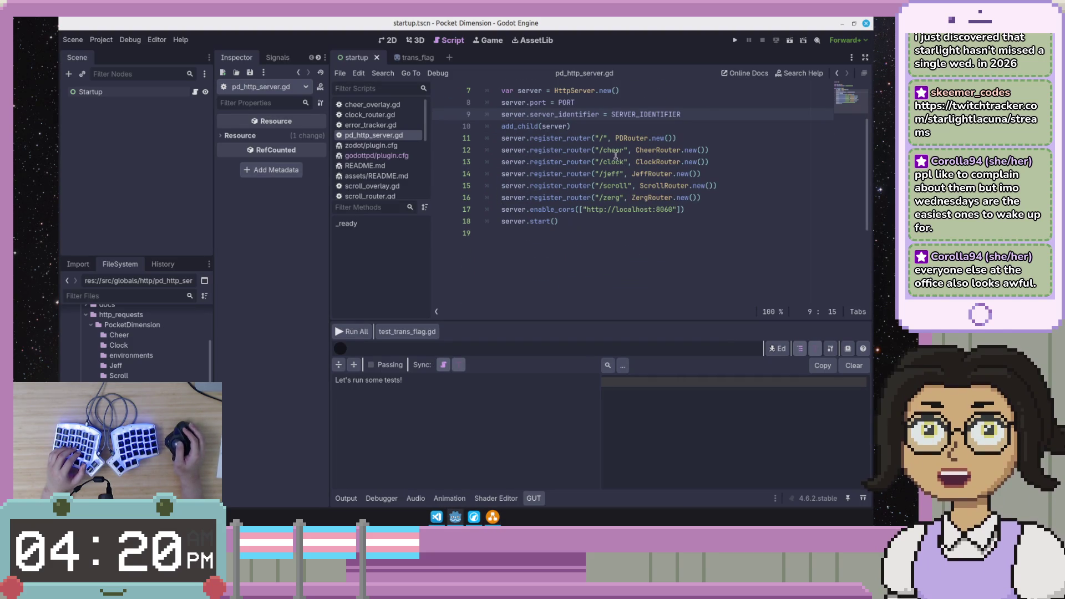
drag(610, 141, 681, 197)
click(681, 197)
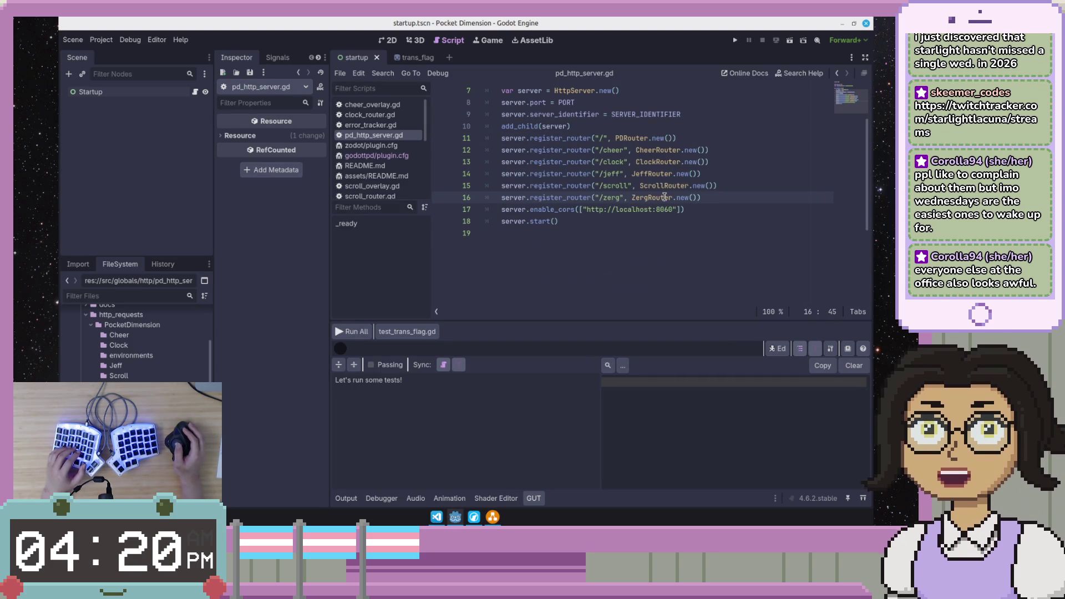
Step: Return to the draw.io diagram and clear the canvas selection
key(alt+Tab)
key(Escape)
click(435, 245)
click(280, 342)
Step: After two misplaced attempts, place a Vertical Container below the PdHttpServer box
drag(131, 347, 379, 363)
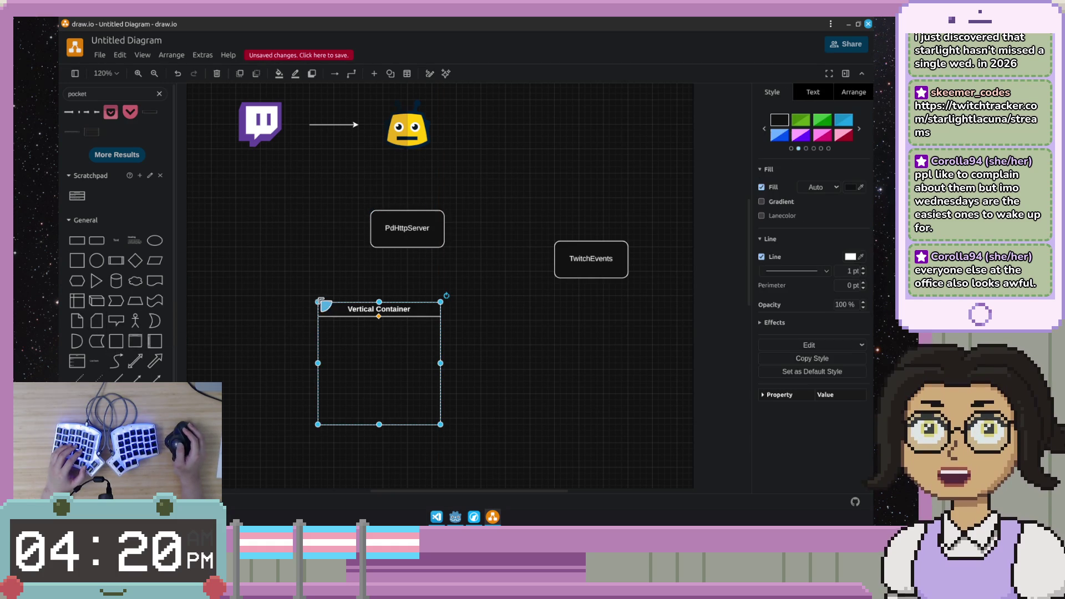
drag(413, 308, 442, 284)
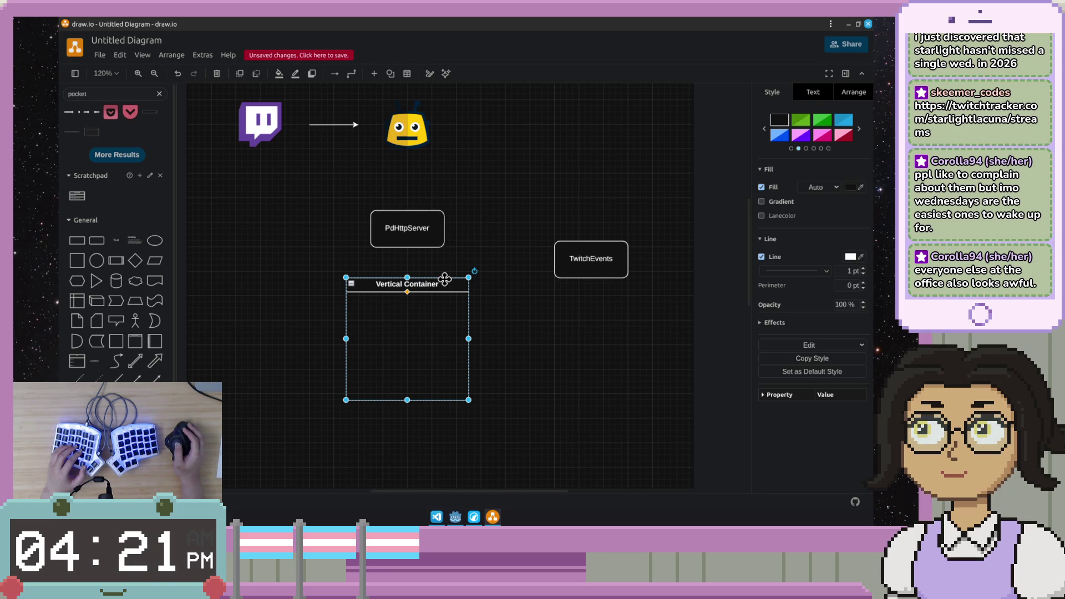
mouse_move(116, 341)
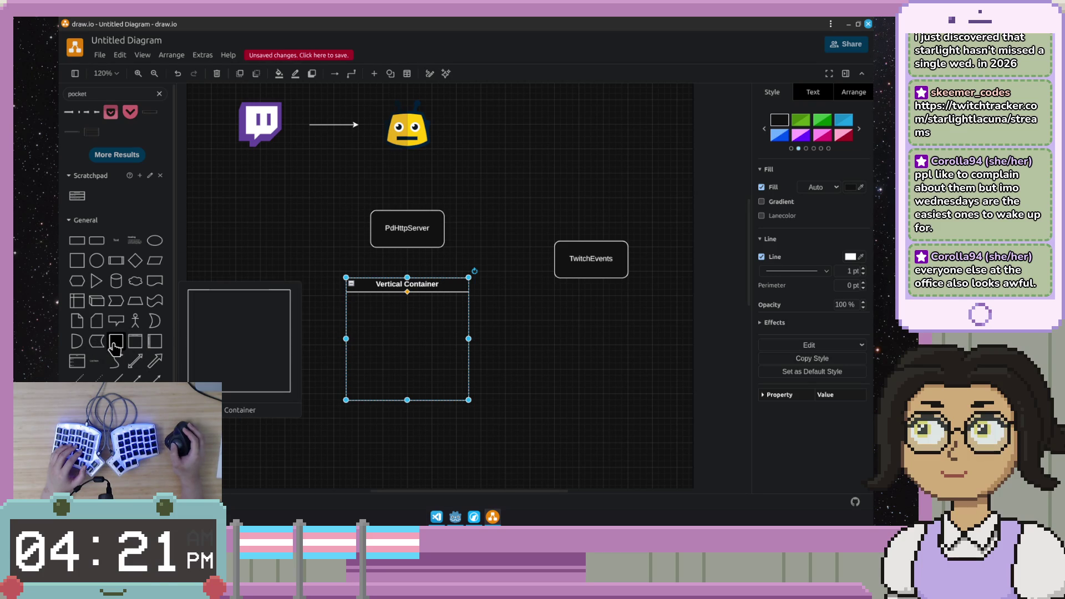
key(Delete)
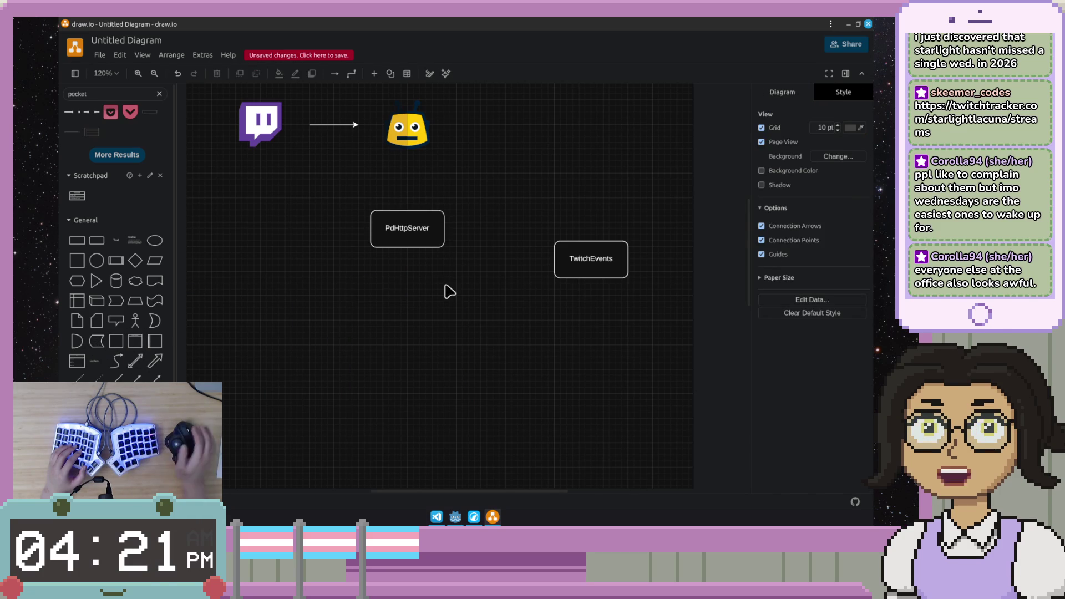
drag(147, 341, 467, 364)
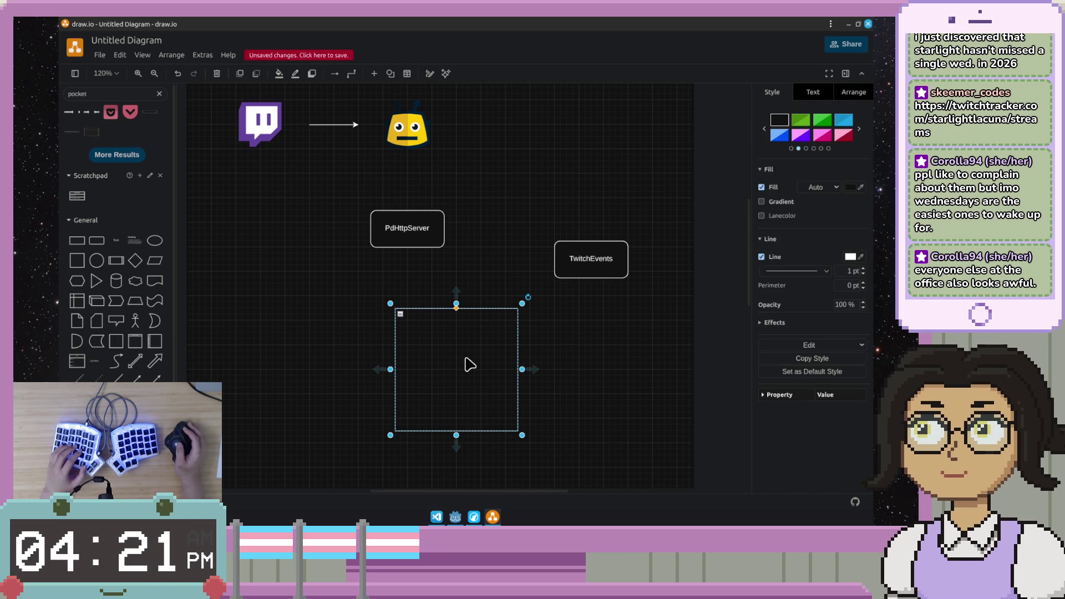
key(Delete)
drag(147, 341, 428, 285)
Step: Title the container PdHttpServer and start editing the original PdHttpServer box's label
double_click(432, 286)
text(Pd)
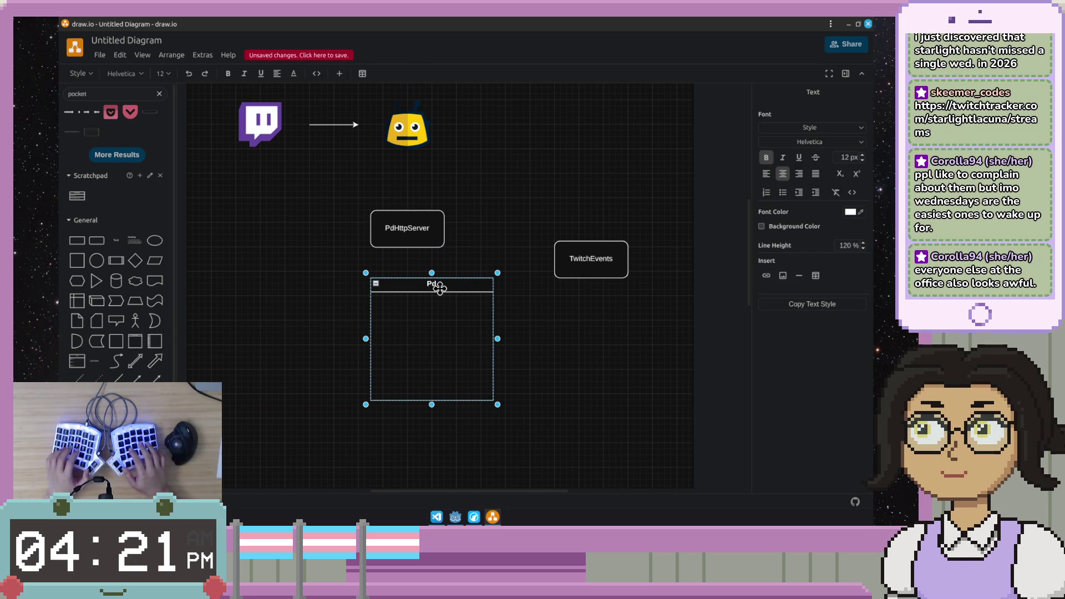
text(HttpServer)
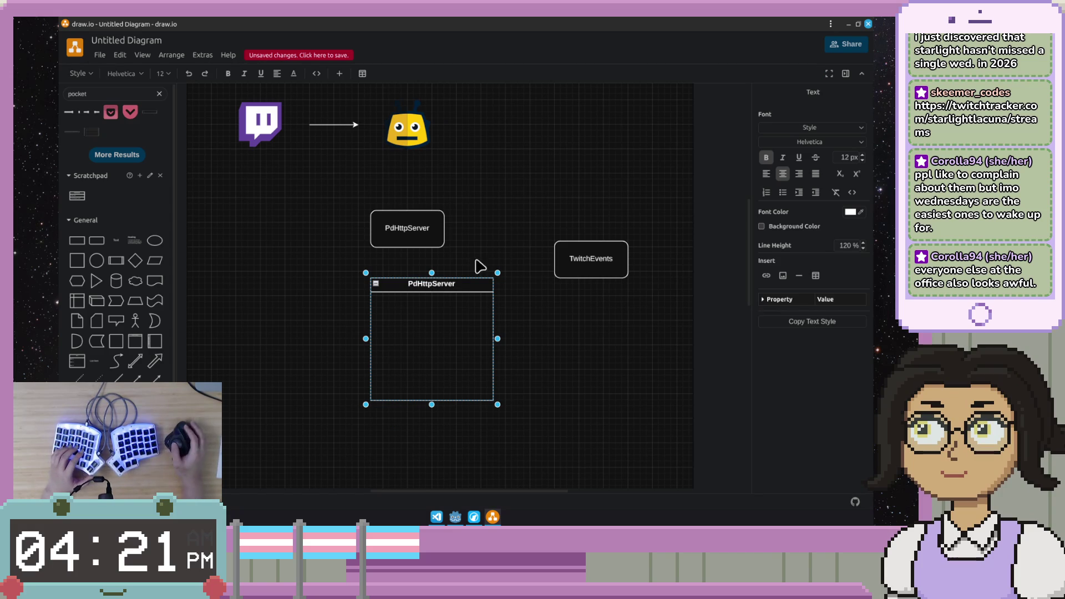
click(501, 217)
click(434, 229)
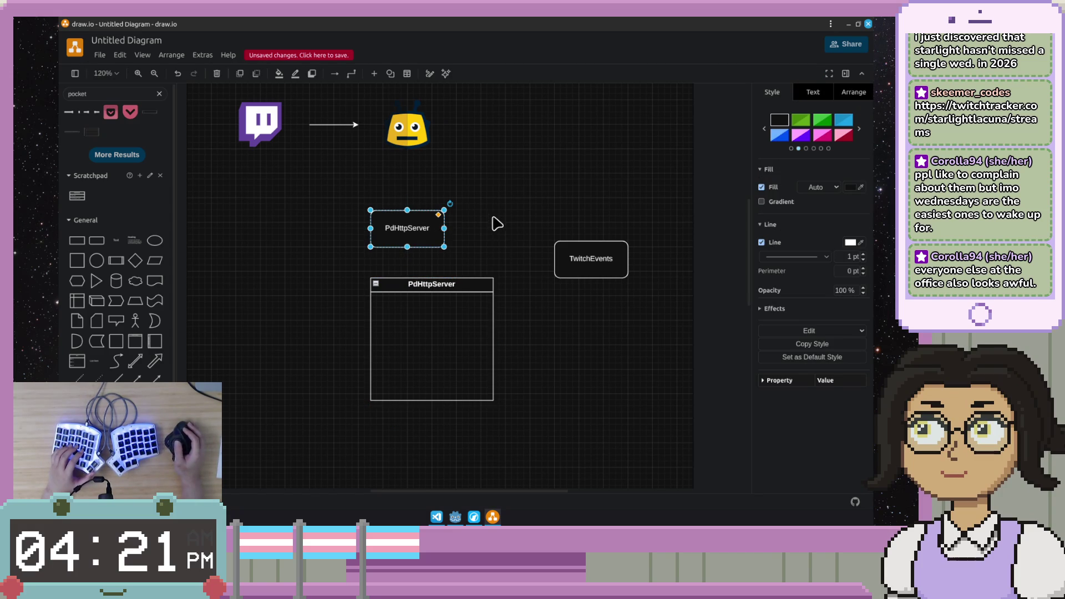
double_click(413, 228)
Step: Erase the original box's label, glance at Godot's router list, and reselect the PdHttpServer container
key(BackSpace)
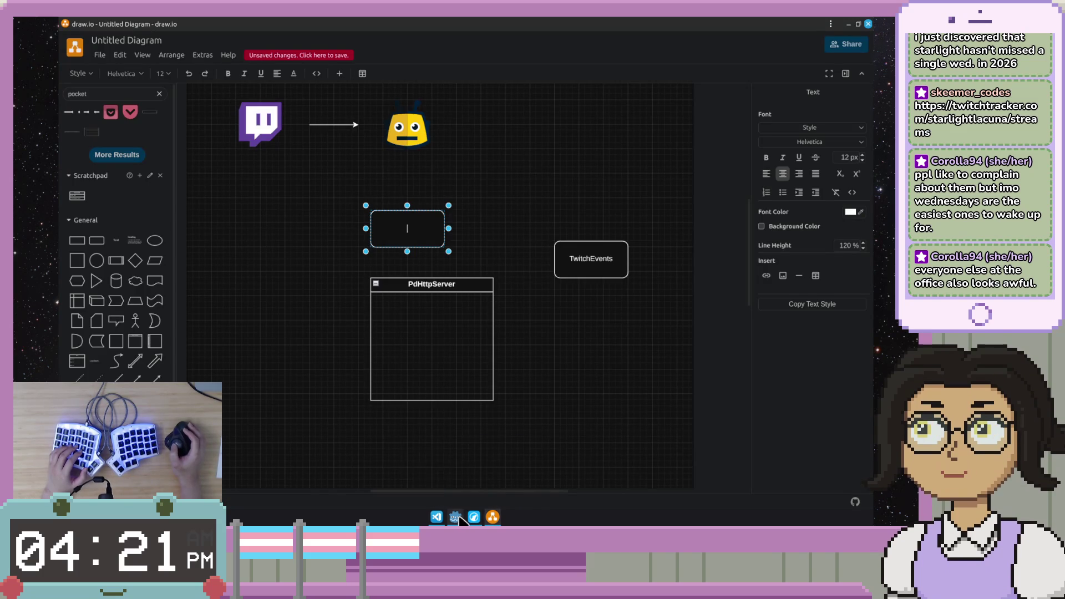
click(457, 518)
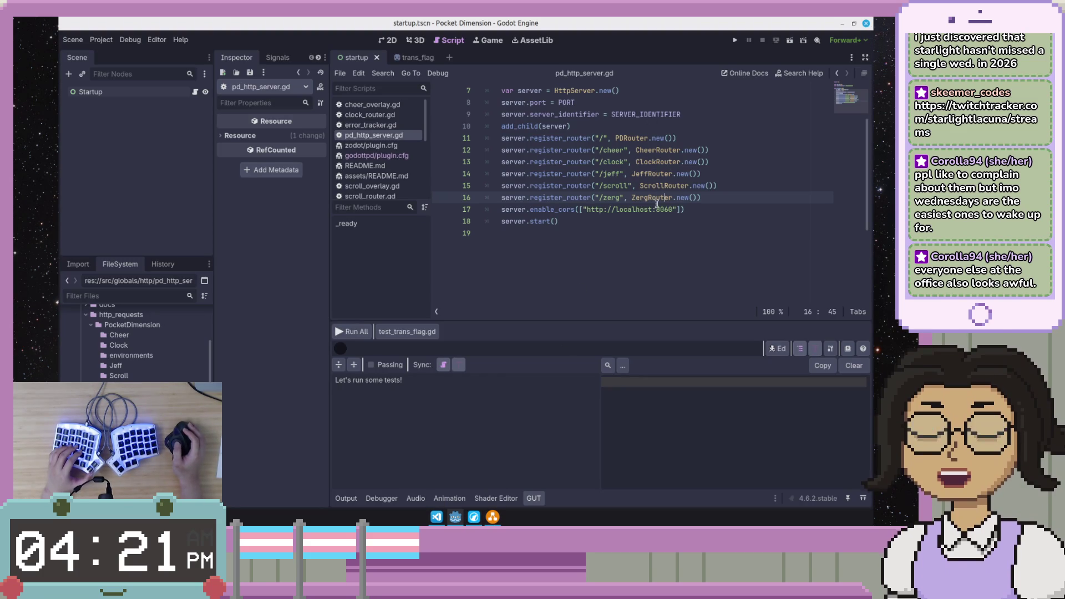
mouse_move(493, 517)
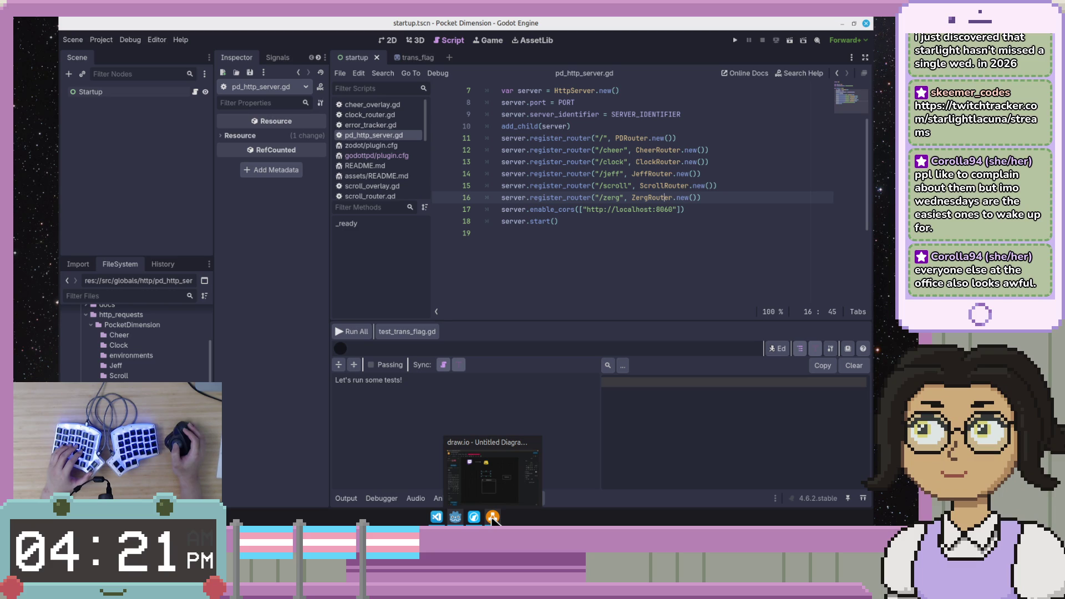
click(492, 518)
double_click(441, 328)
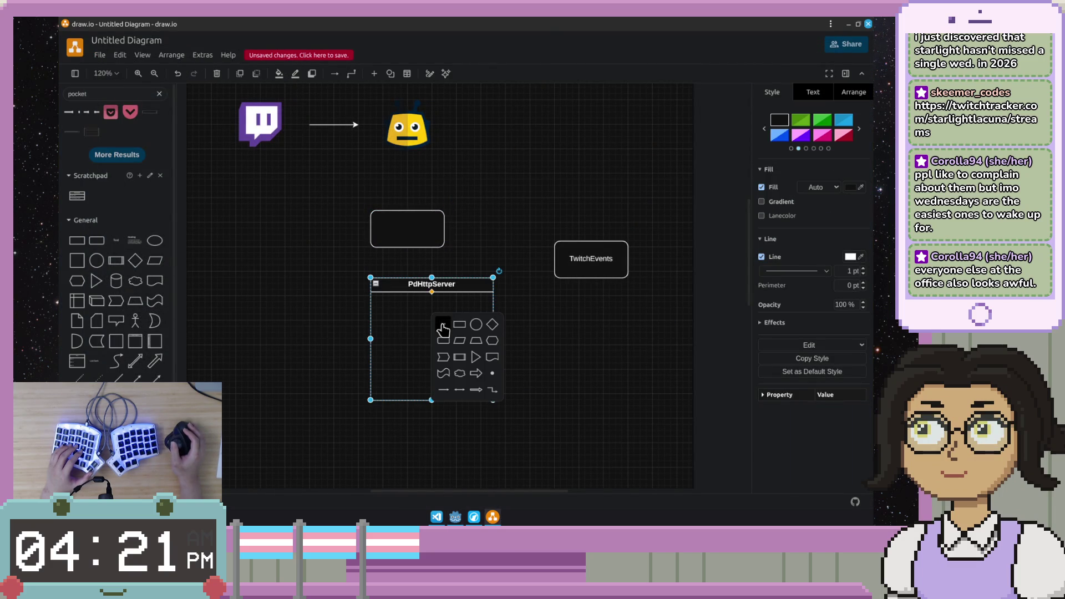
Step: Label the empty rounded box CheerRouter and move it into the PdHttpServer container
double_click(408, 228)
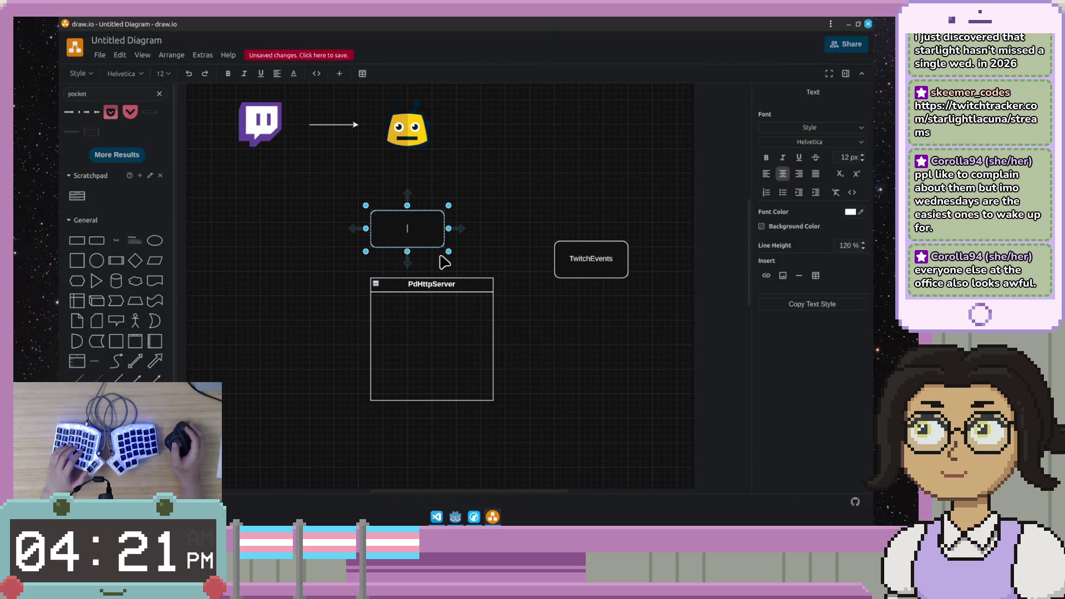
text(CheerRouter)
mouse_move(407, 252)
mouse_down()
mouse_move(408, 223)
mouse_move(427, 319)
mouse_up()
click(438, 364)
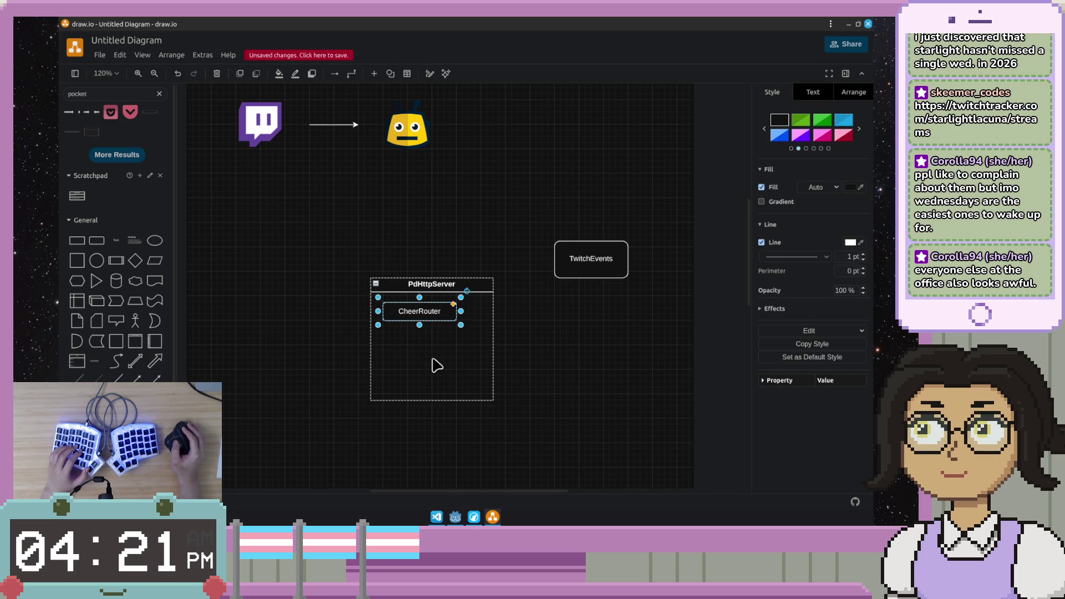
Step: Duplicate CheerRouter below it inside the container and rename the copy ClockRouter
click(434, 315)
key(ctrl+d)
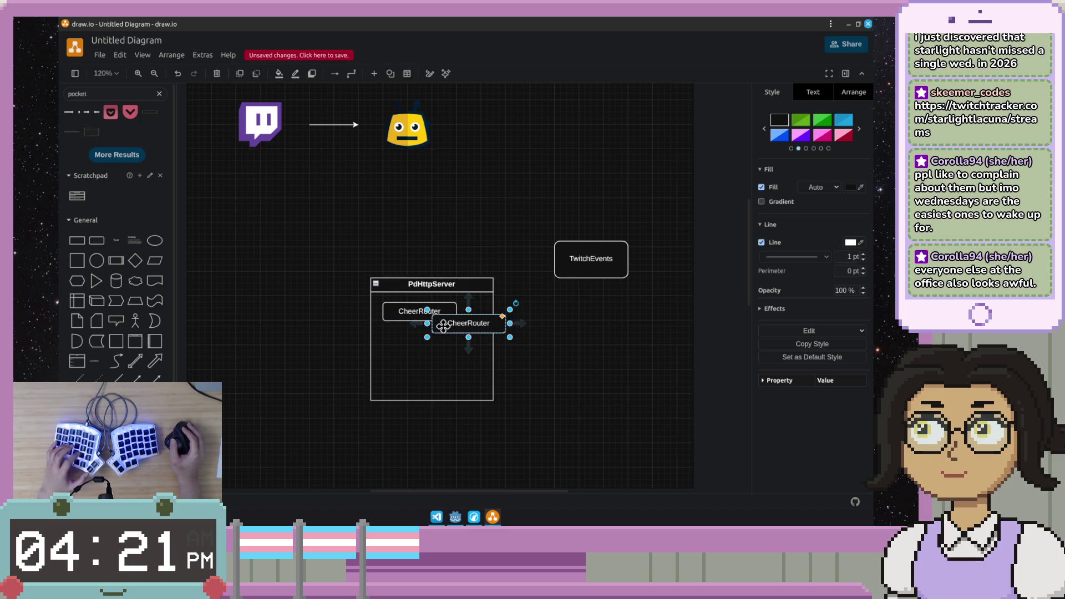
drag(448, 328, 415, 337)
double_click(455, 344)
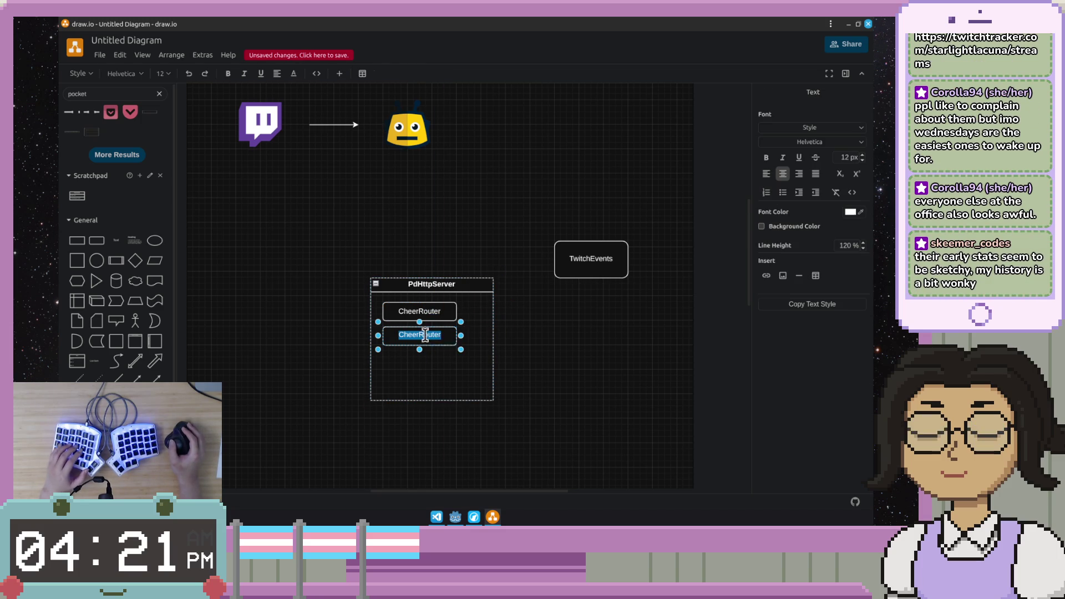
text(ClockRouter)
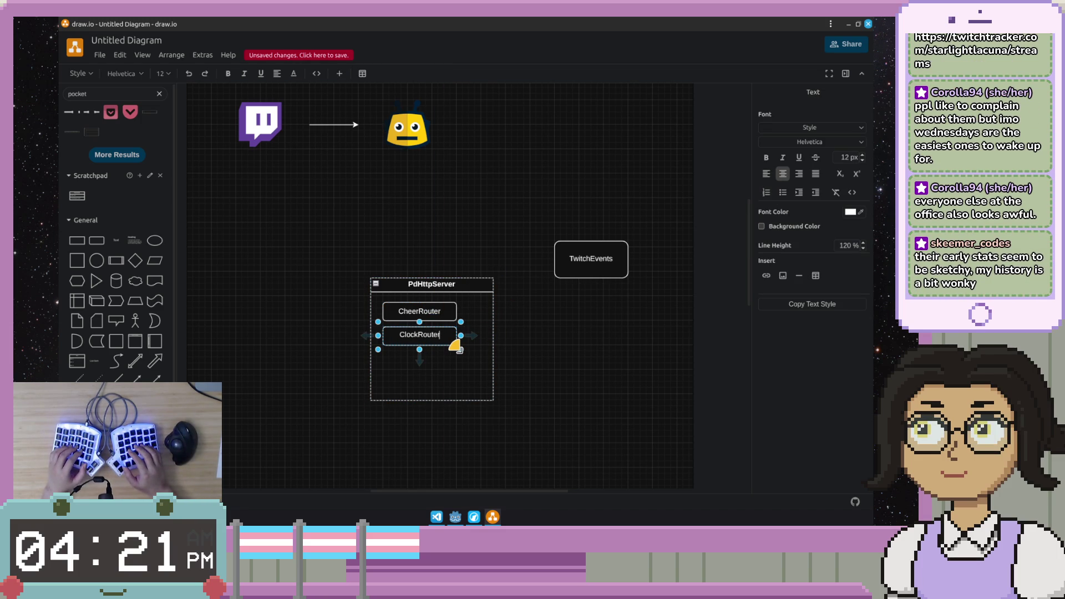
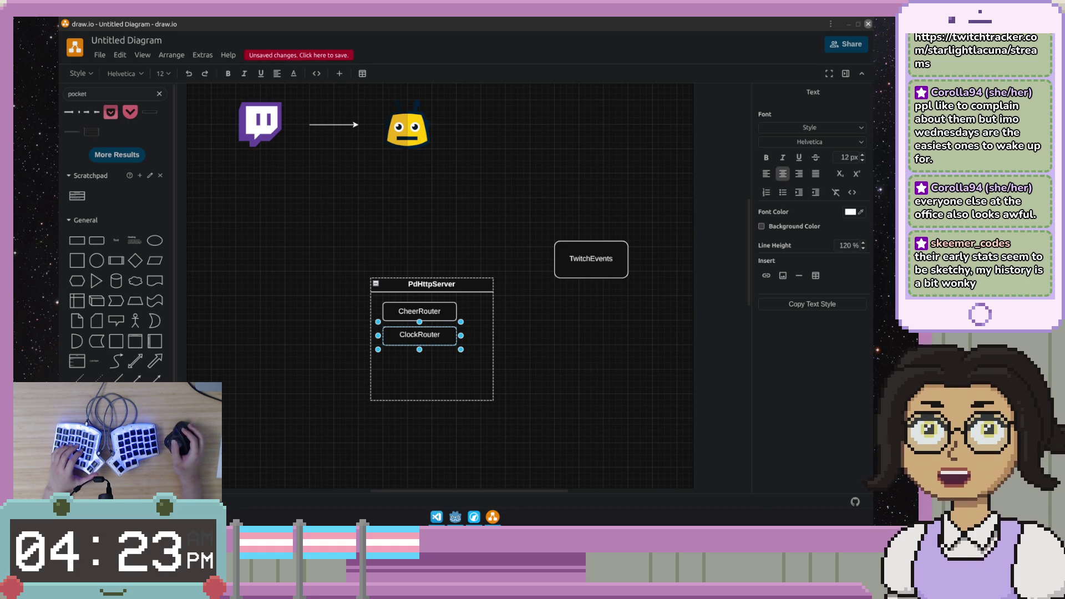
Step: Duplicate the ClockRouter box directly below the original inside PdHttpServer and start relabelling it
key(Escape)
click(452, 373)
click(439, 338)
drag(439, 339, 419, 365)
key(F2)
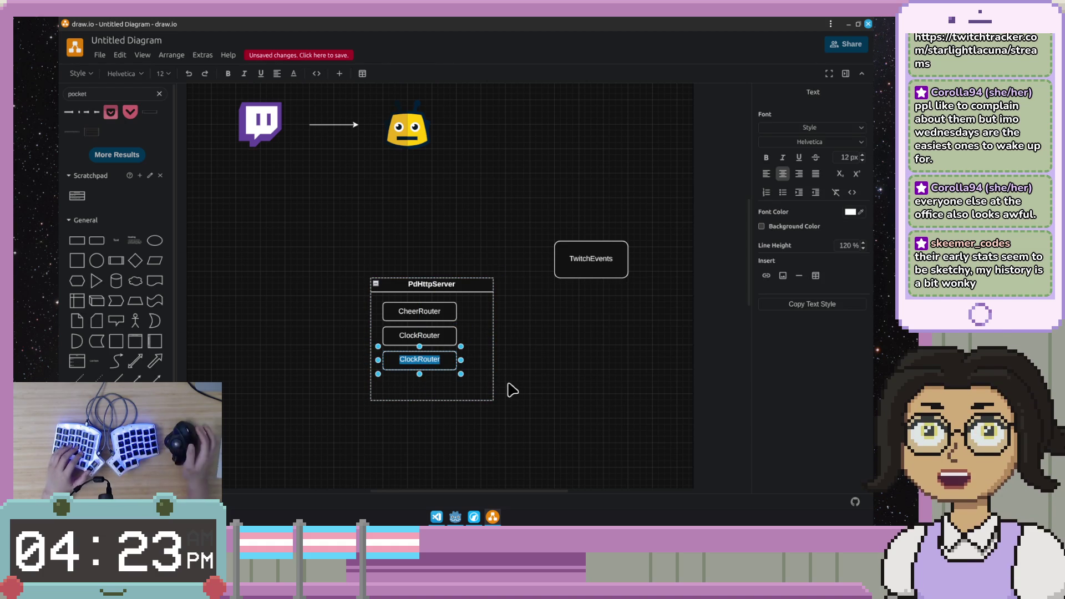
Step: Check the router names in the Godot project and other windows, then return to the diagram
click(455, 517)
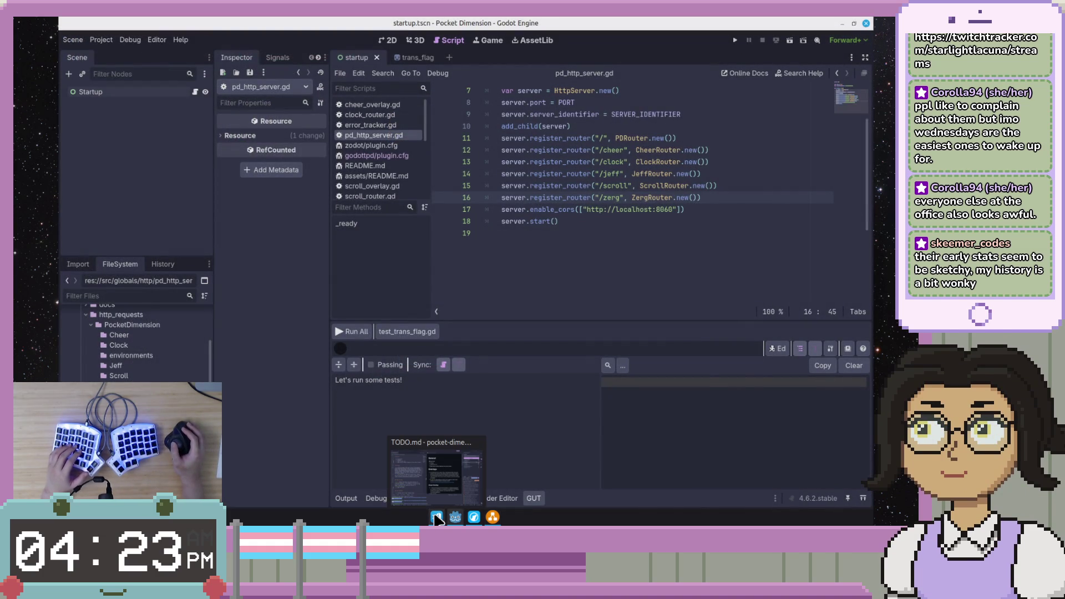
click(437, 518)
click(455, 517)
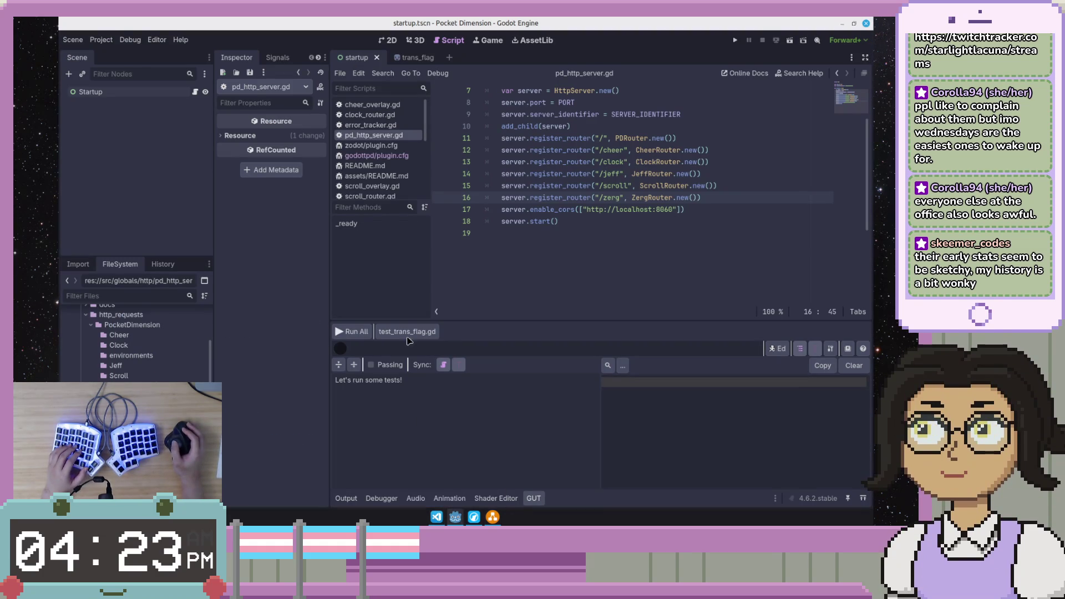
click(475, 519)
click(493, 517)
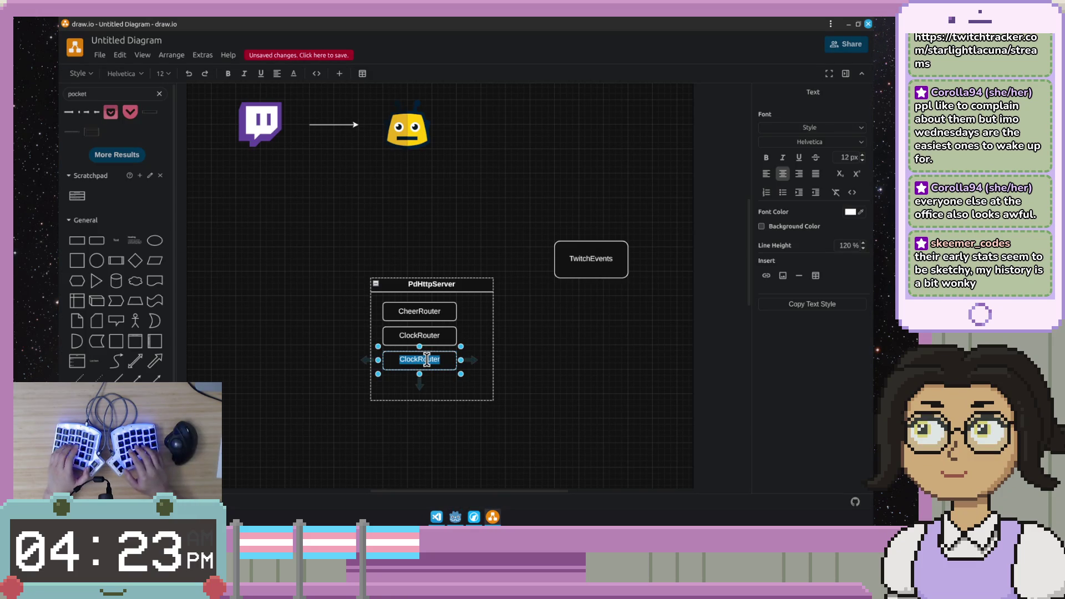
text(Jo)
text(fRouter)
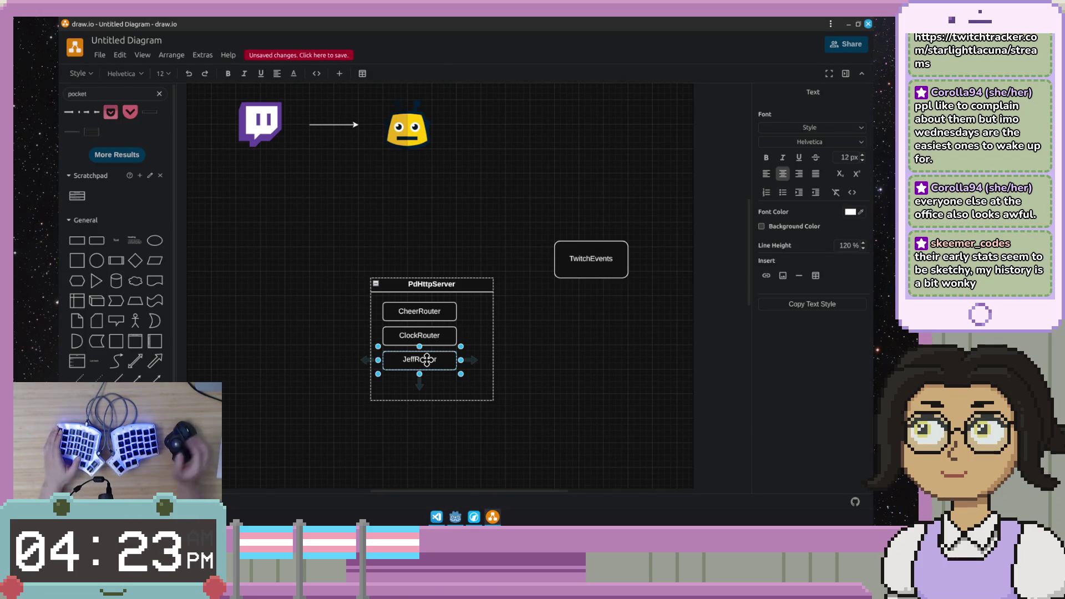
Step: Confirm the JeffRouter label and add a ScrollRouter rounded box beneath it, sized like the other routers
key(Escape)
click(514, 373)
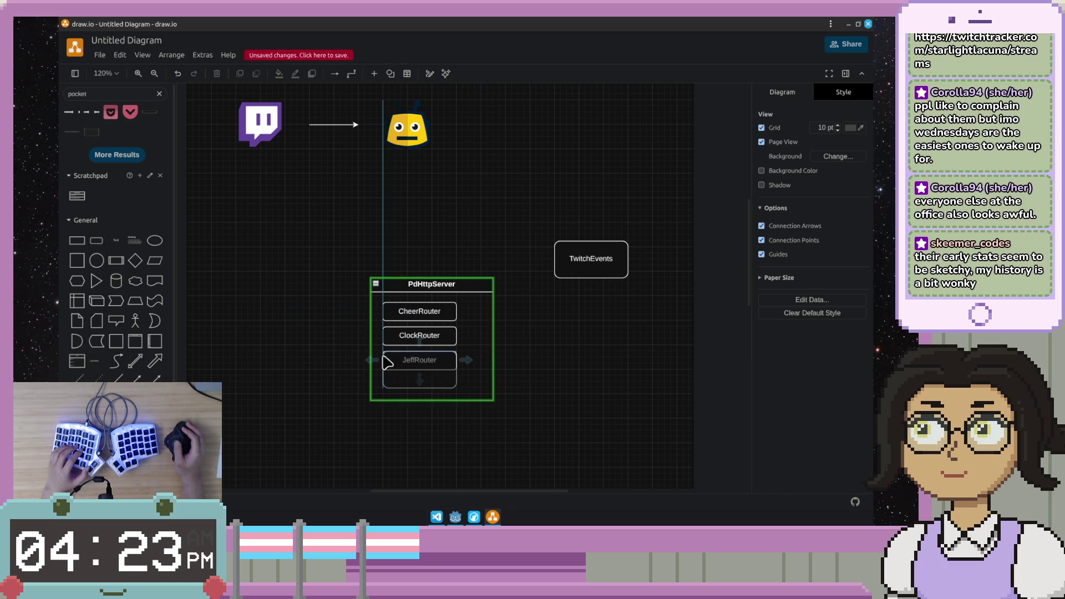
drag(96, 243, 384, 377)
double_click(418, 391)
text(ScrollRouter)
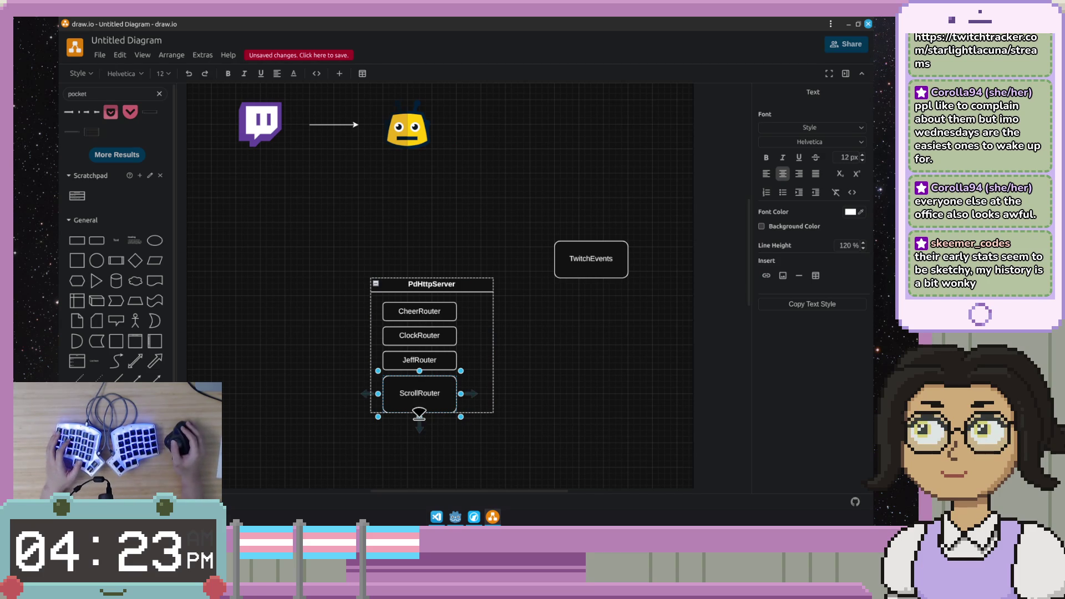
drag(419, 416, 421, 406)
click(513, 386)
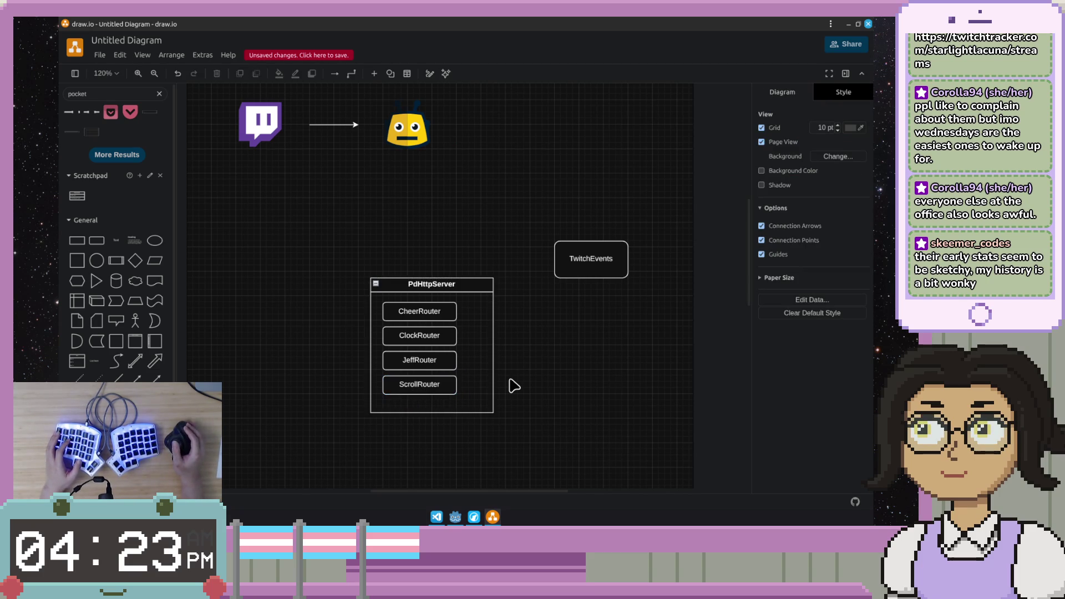
scroll(513, 386, down, 2)
Step: Add a ZergRouter rounded box inside PdHttpServer and shrink it to match the other routers
drag(112, 261, 383, 345)
double_click(419, 361)
text(Zel)
key(BackSpace)
text(rgRouter)
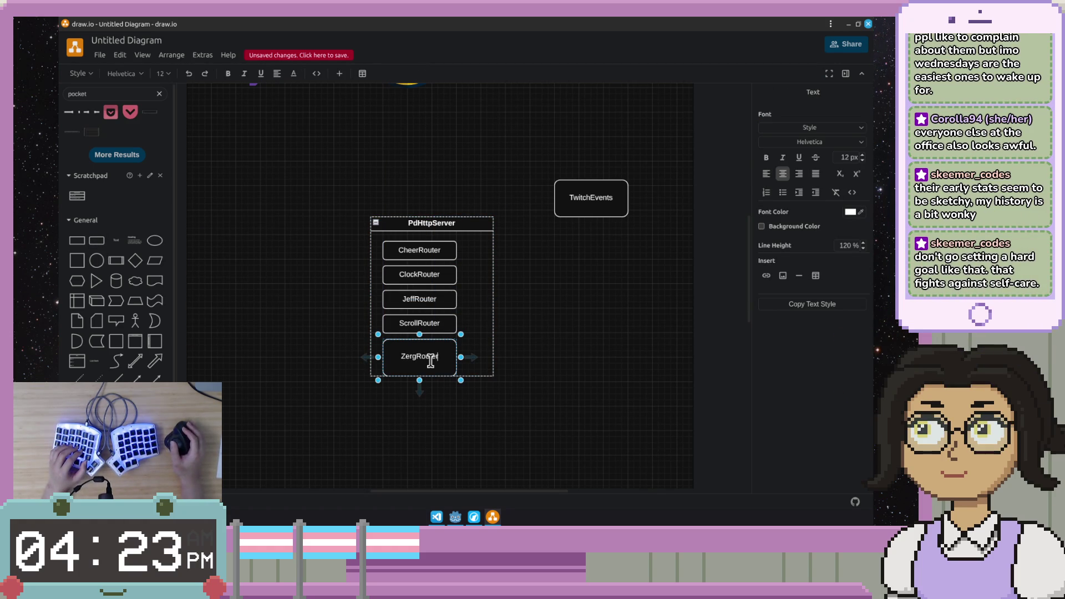
drag(419, 380, 425, 367)
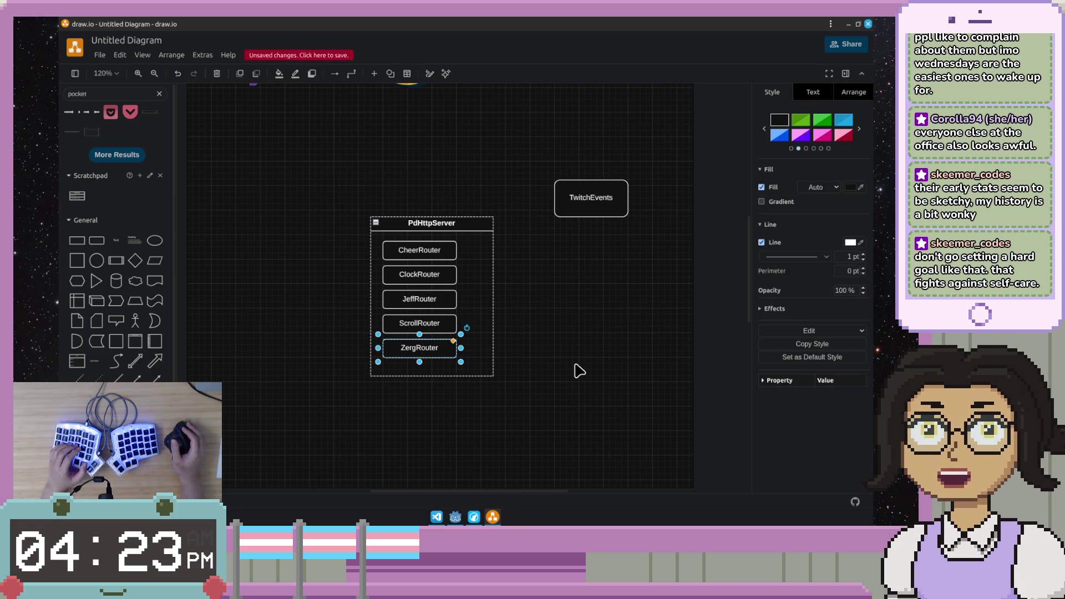
click(550, 350)
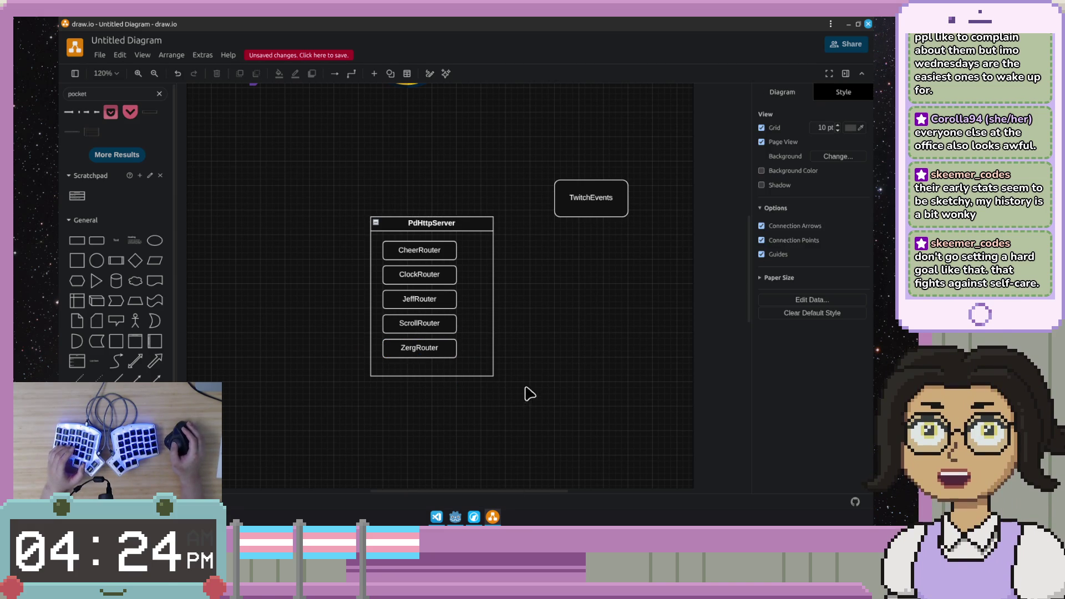
Step: Shrink the PdHttpServer container so it fits snugly around its five routers
click(437, 377)
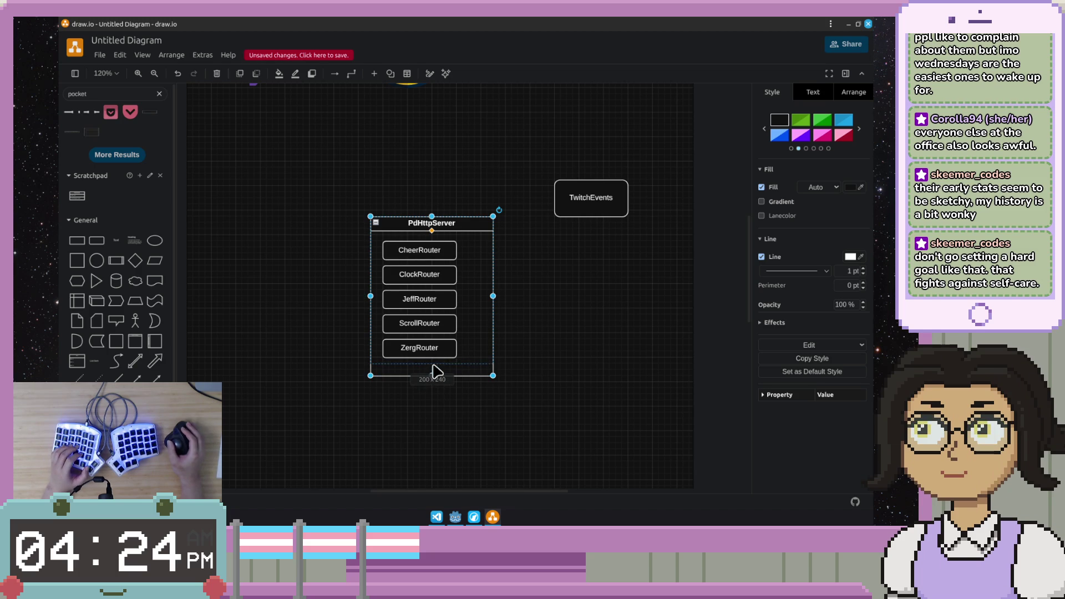
drag(437, 376, 433, 369)
scroll(533, 316, up, 2)
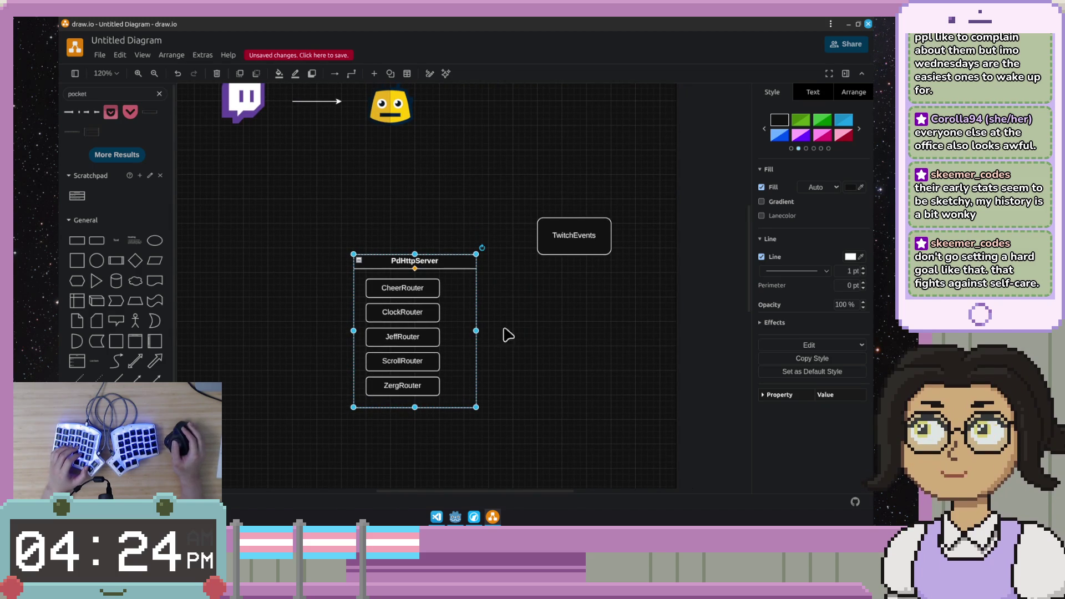
drag(475, 331, 459, 336)
click(502, 266)
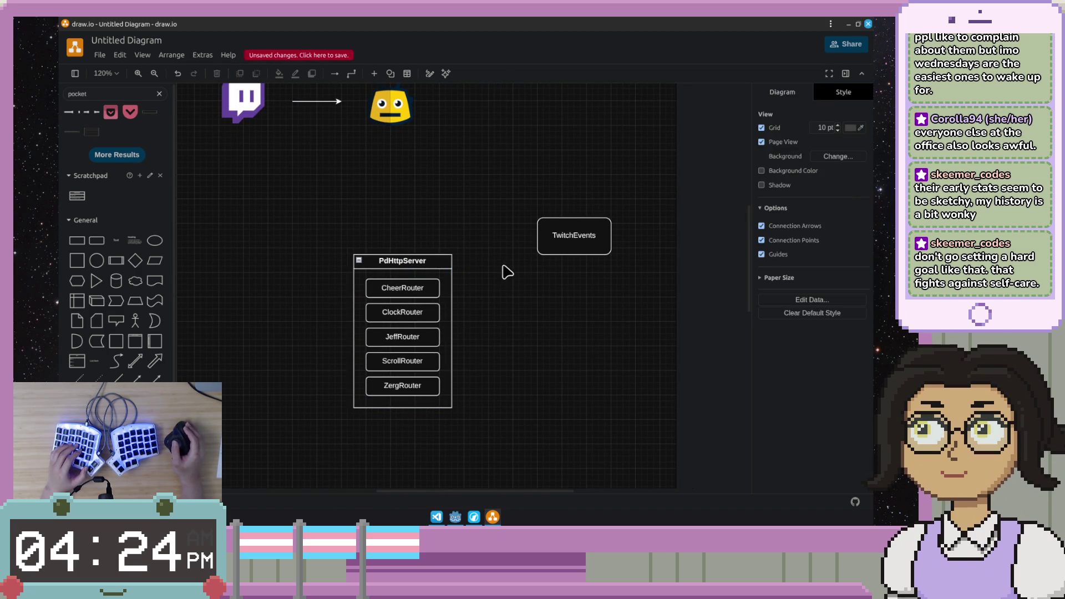
Step: Move PdHttpServer up beneath the Twitch logo and bot icon
drag(502, 267, 513, 350)
drag(452, 324, 439, 226)
click(491, 330)
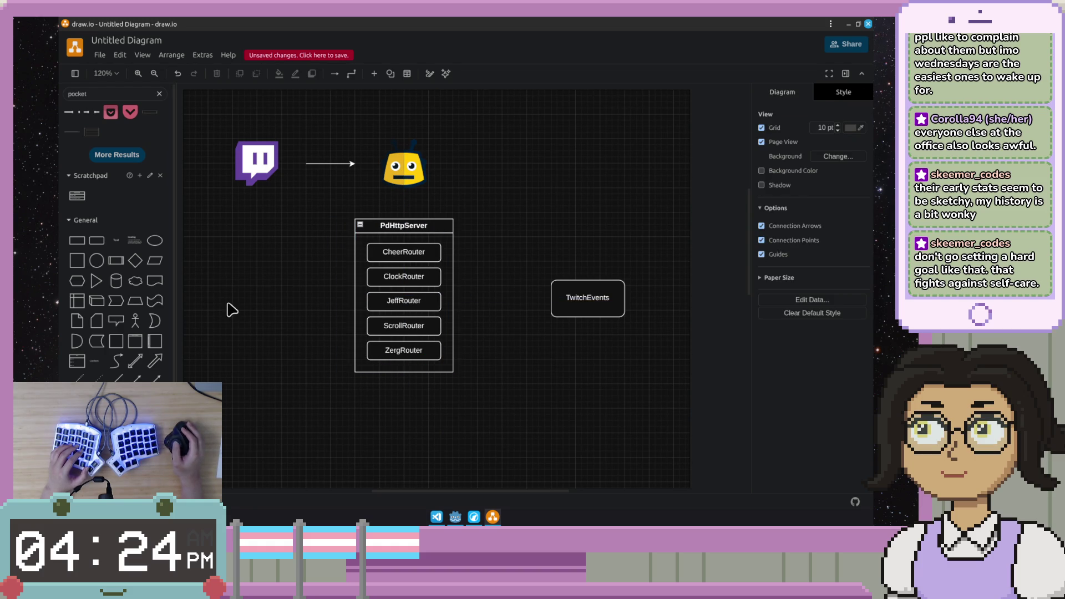
click(586, 298)
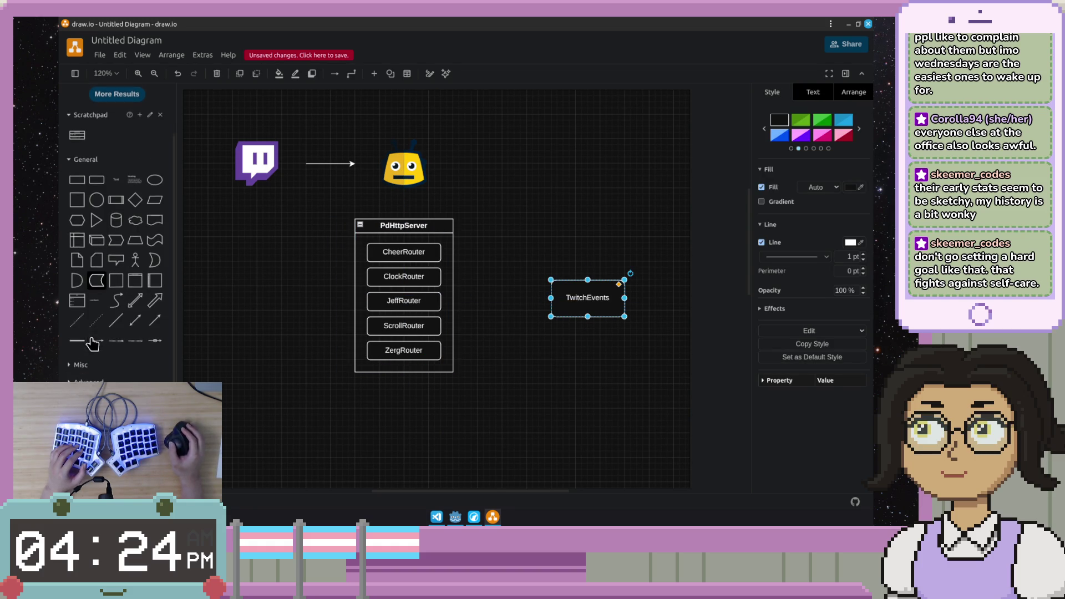
Step: Search the shape libraries for 'bus'
click(107, 92)
key(ctrl+a)
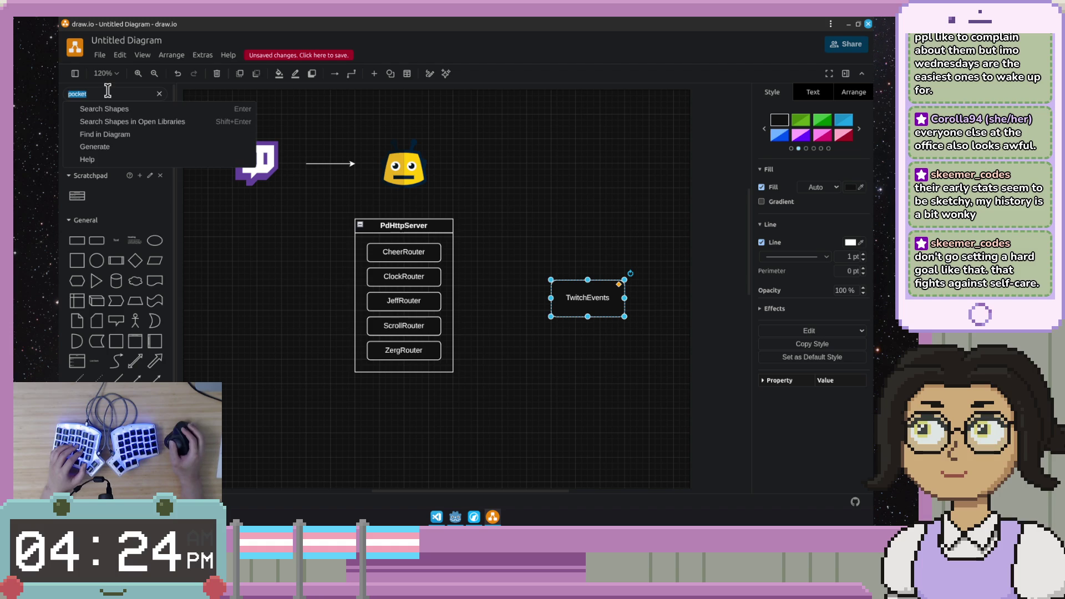
text(bus)
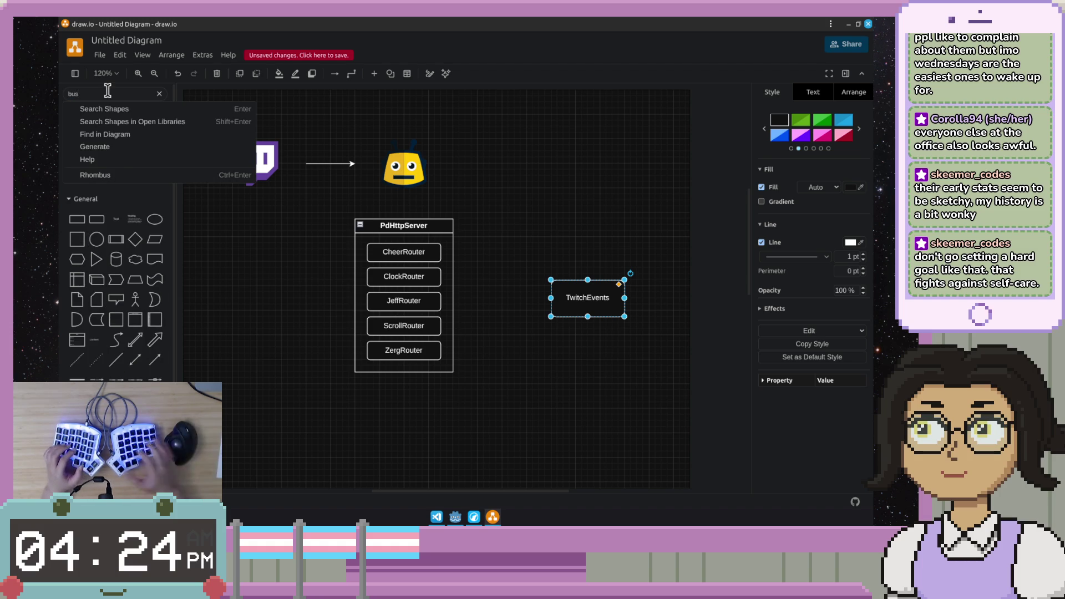
key(Return)
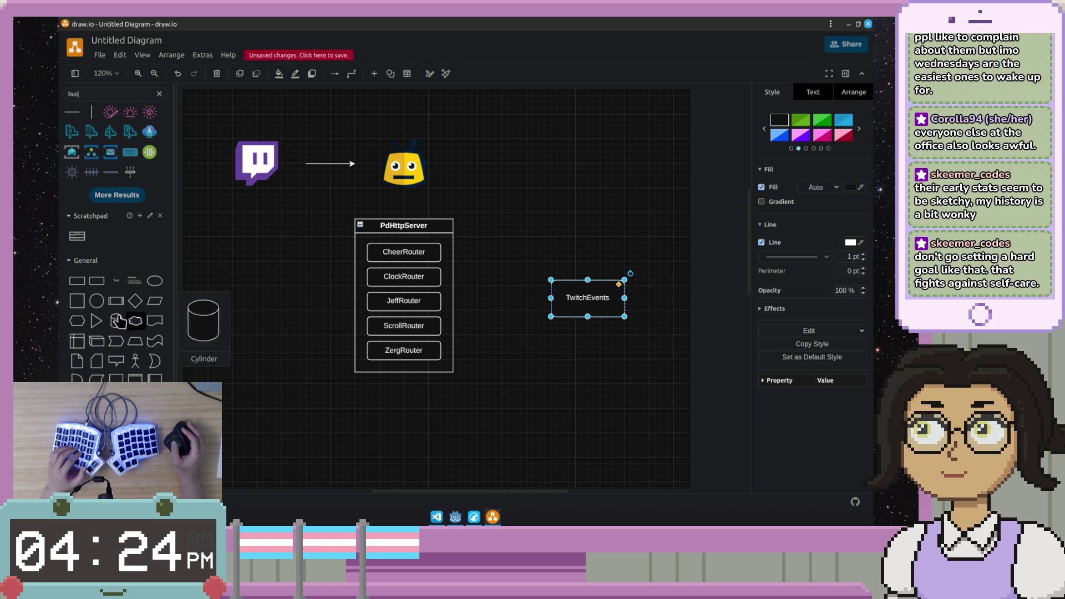
Step: Delete the TwitchEvents box and browse the Misc and Advanced shape collections for a suitable shape
double_click(584, 297)
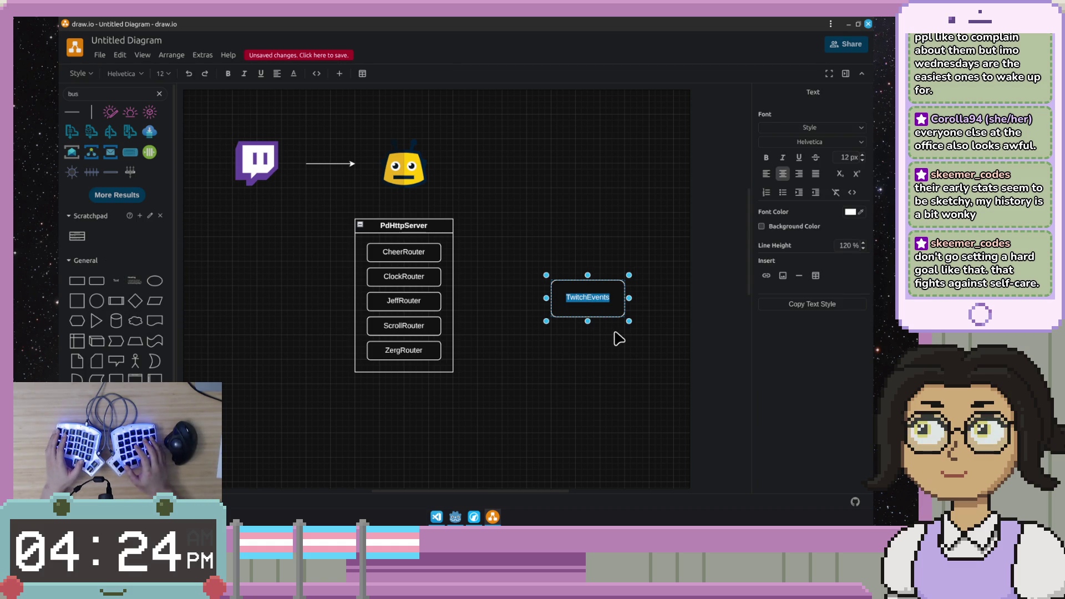
key(Escape)
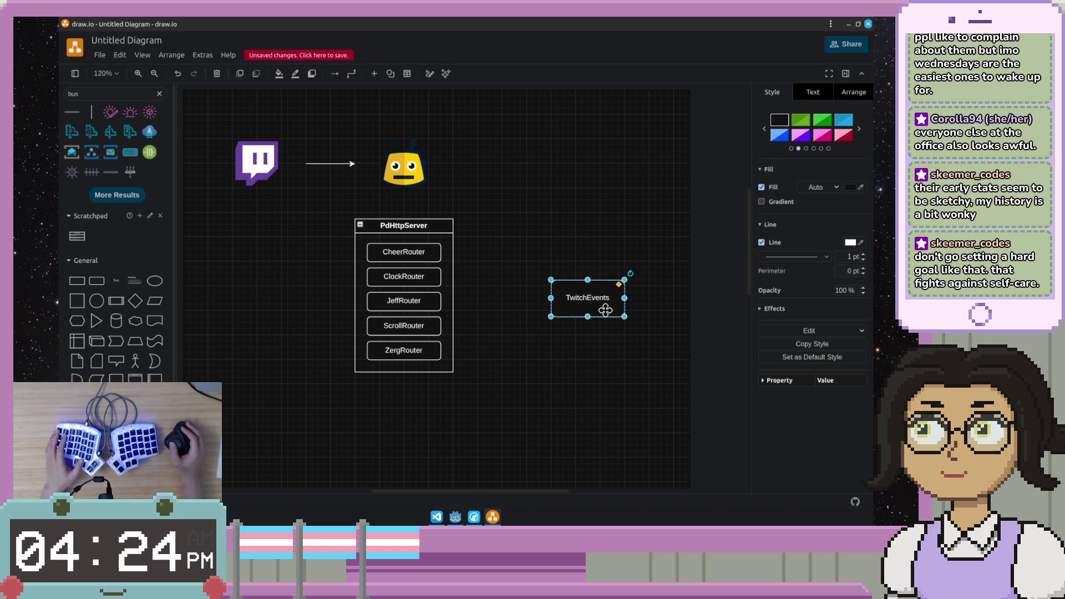
key(Delete)
scroll(117, 250, down, 3)
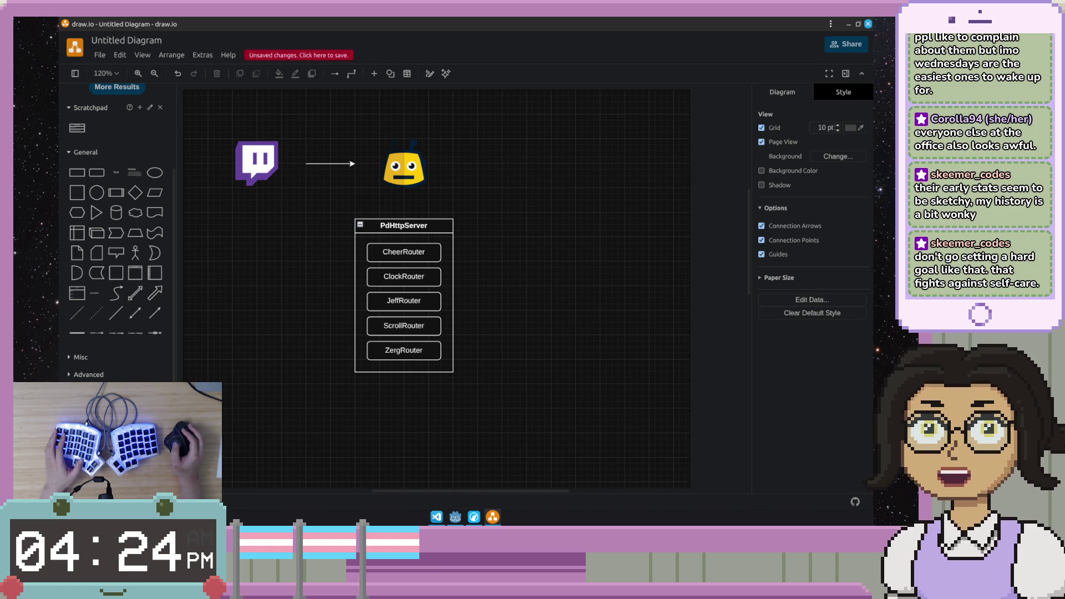
click(120, 358)
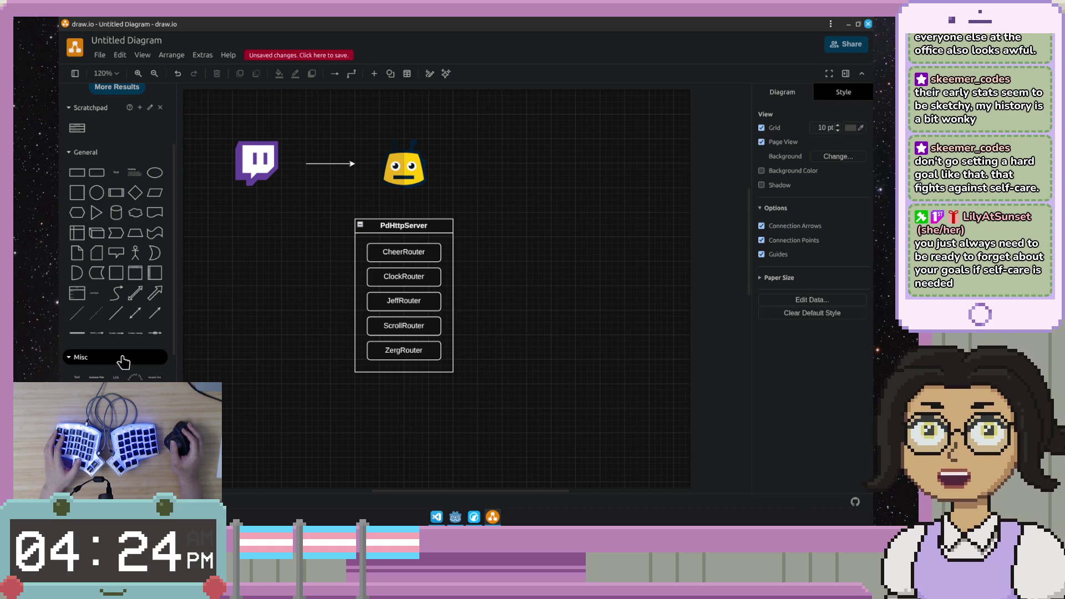
scroll(122, 361, down, 3)
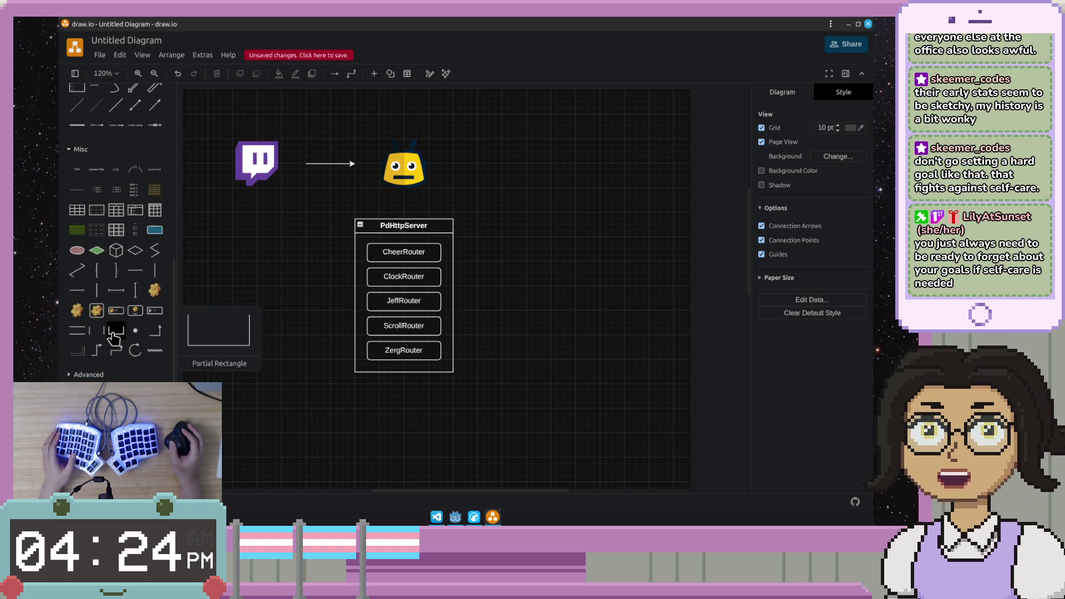
click(88, 374)
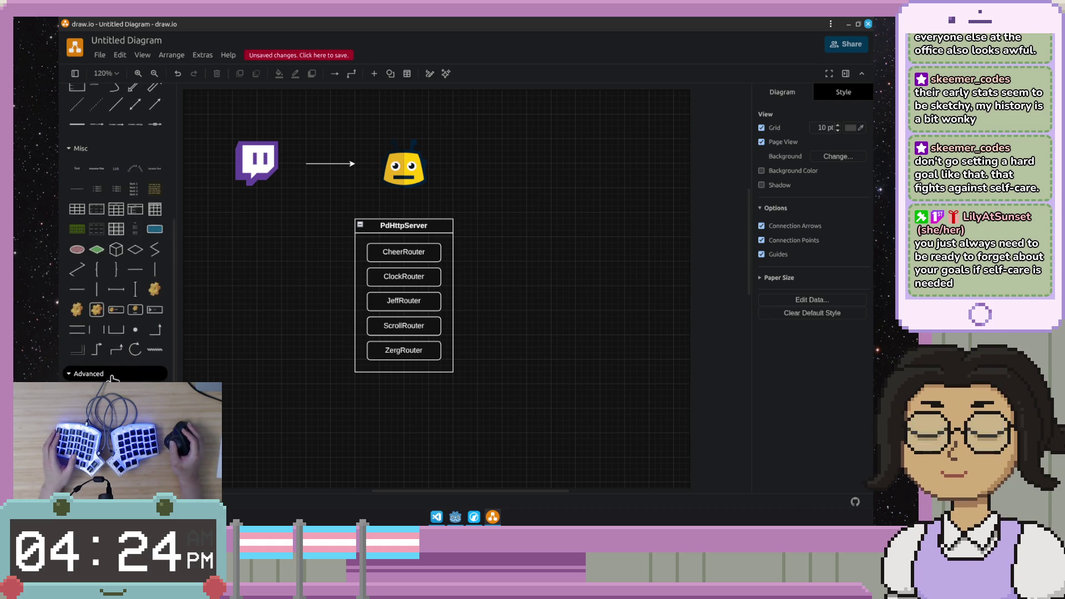
scroll(113, 379, down, 3)
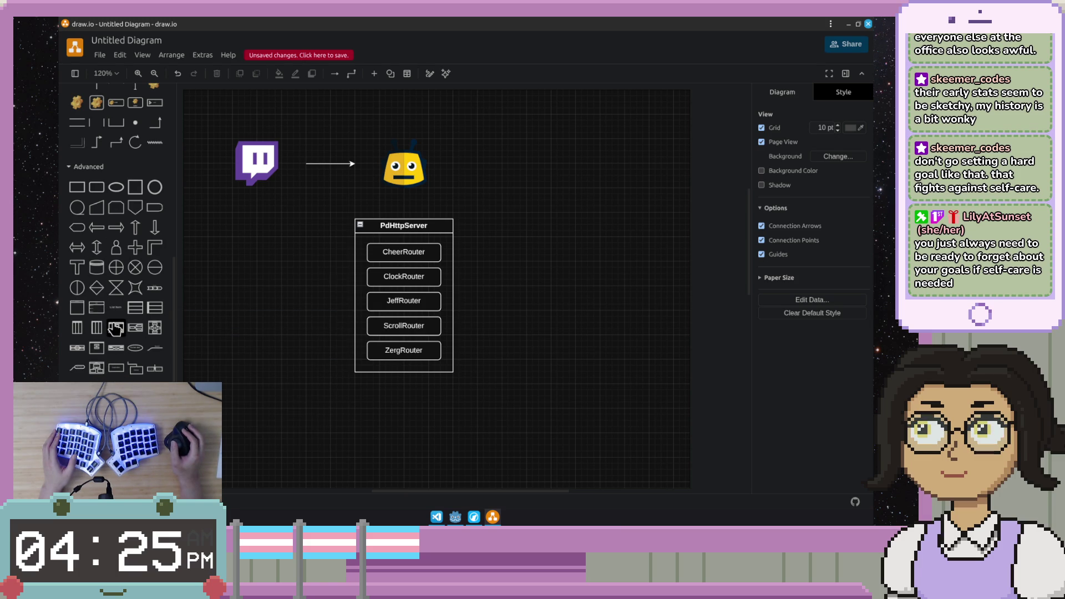
scroll(116, 328, down, 2)
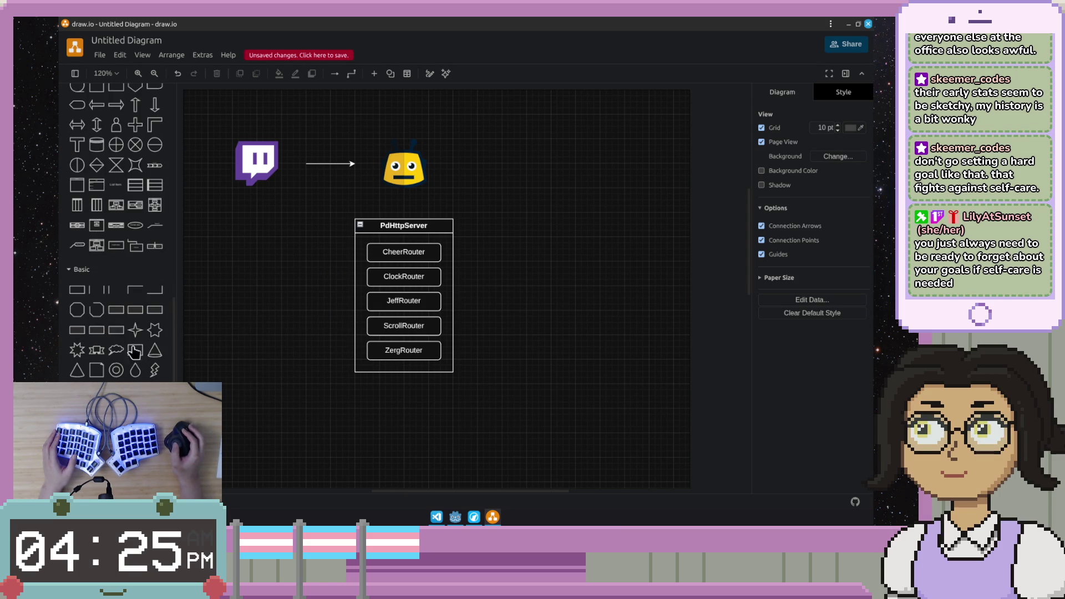
scroll(117, 250, up, 5)
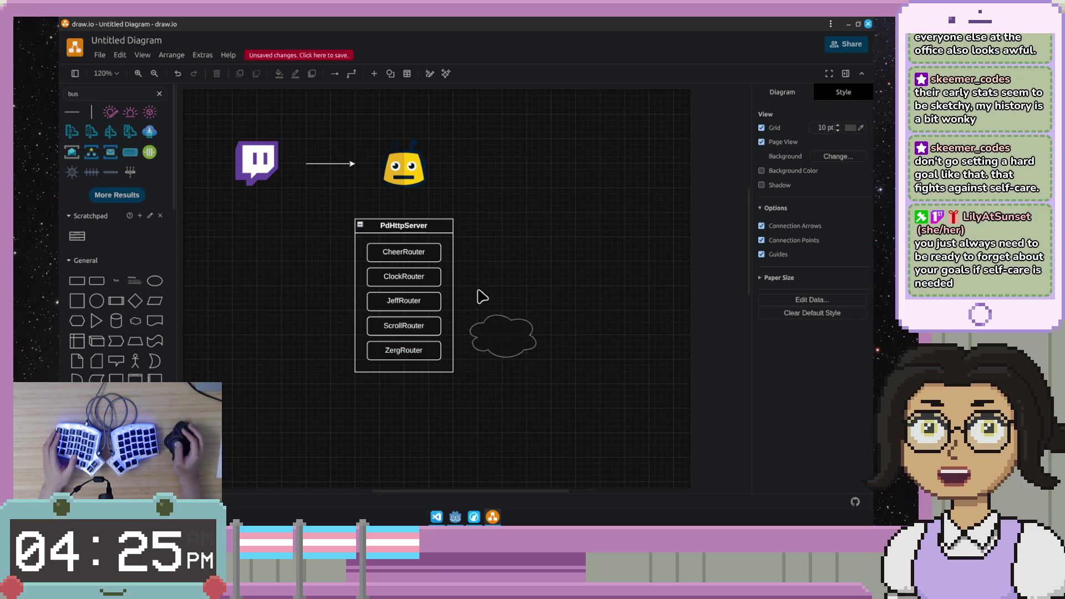
Step: Place a Bus 3 icon to the right of PdHttpServer, discarding the trial cloud shape
drag(203, 327, 544, 279)
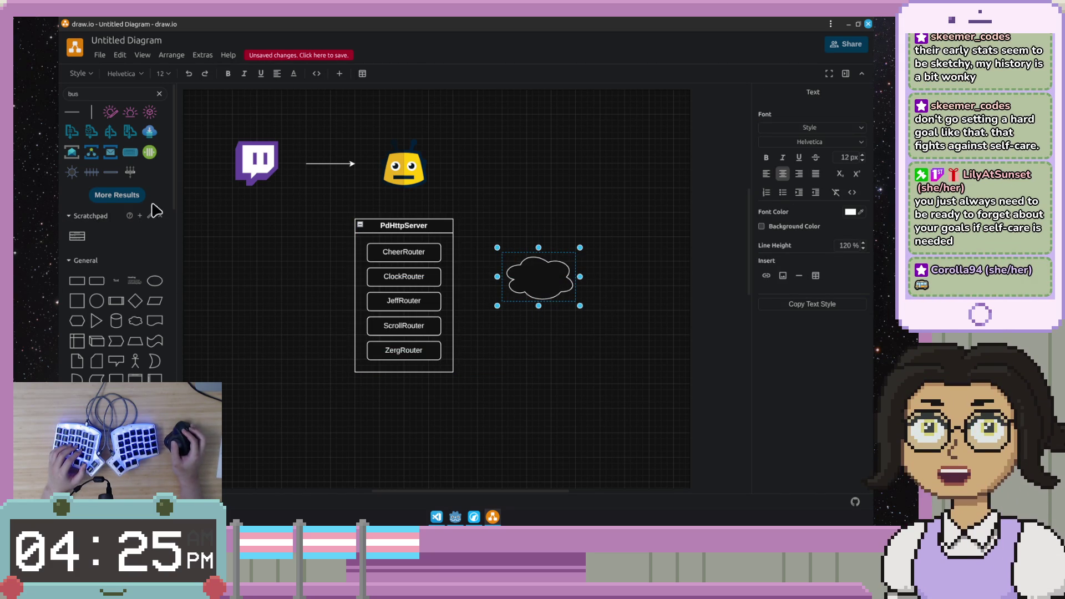
click(132, 196)
mouse_move(149, 274)
click(138, 278)
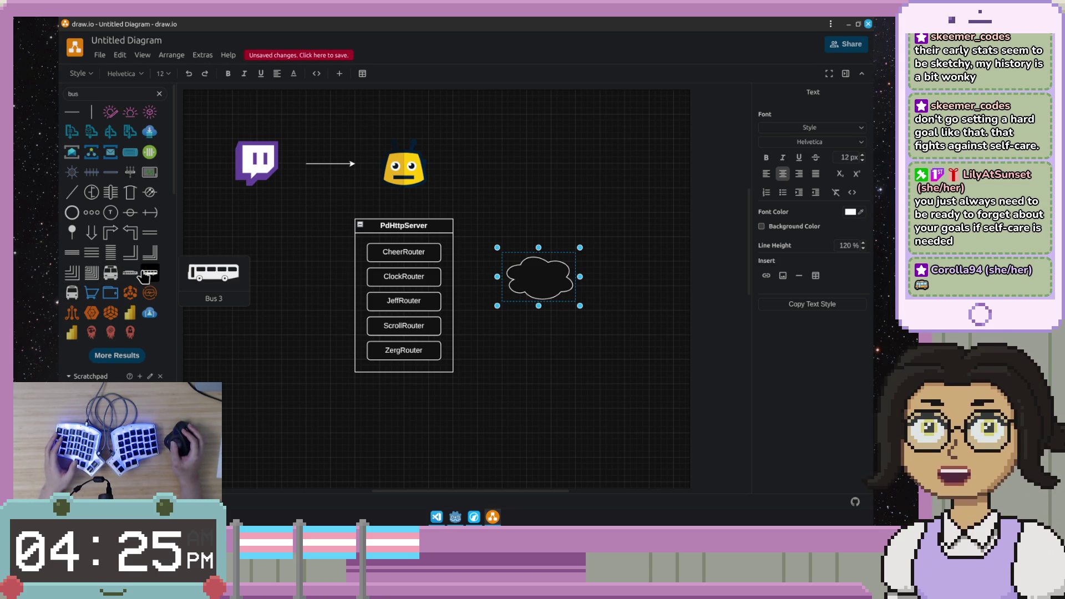
mouse_move(143, 278)
mouse_down()
mouse_move(575, 337)
mouse_move(564, 340)
mouse_up()
click(551, 278)
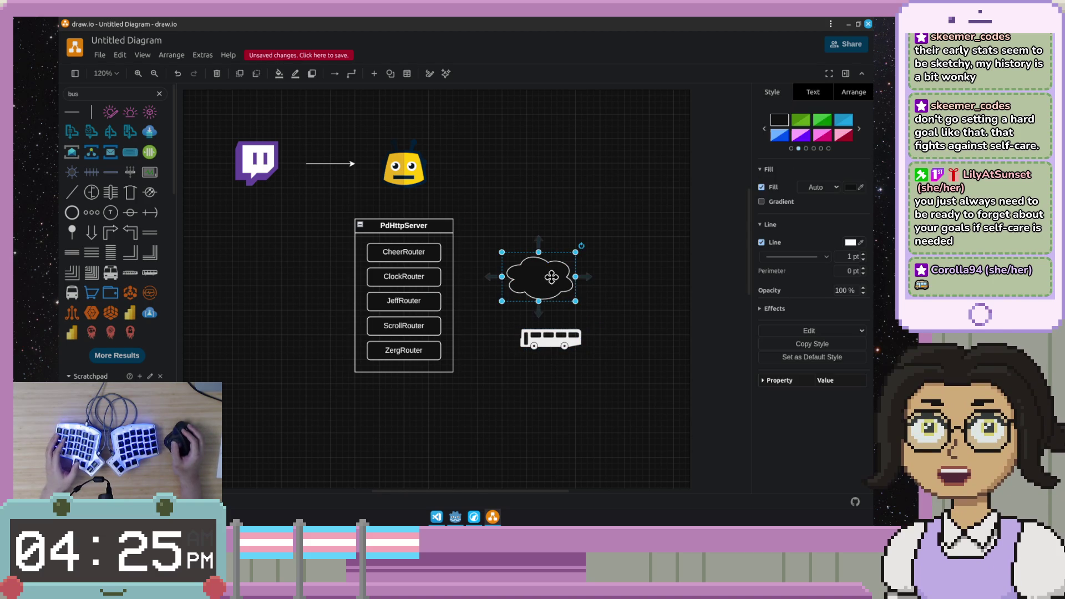
key(Delete)
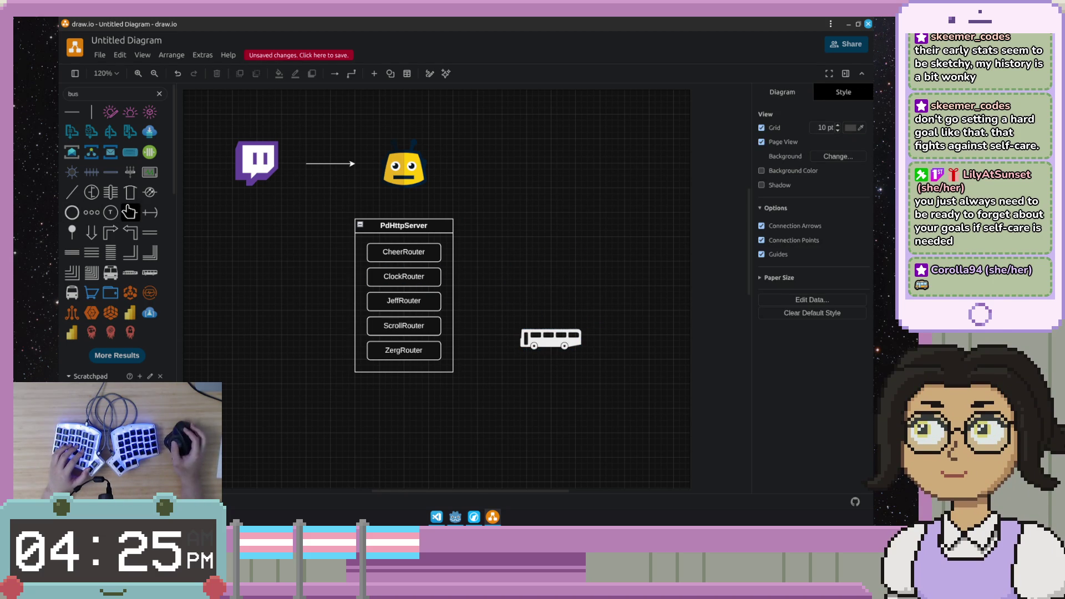
scroll(129, 212, down, 5)
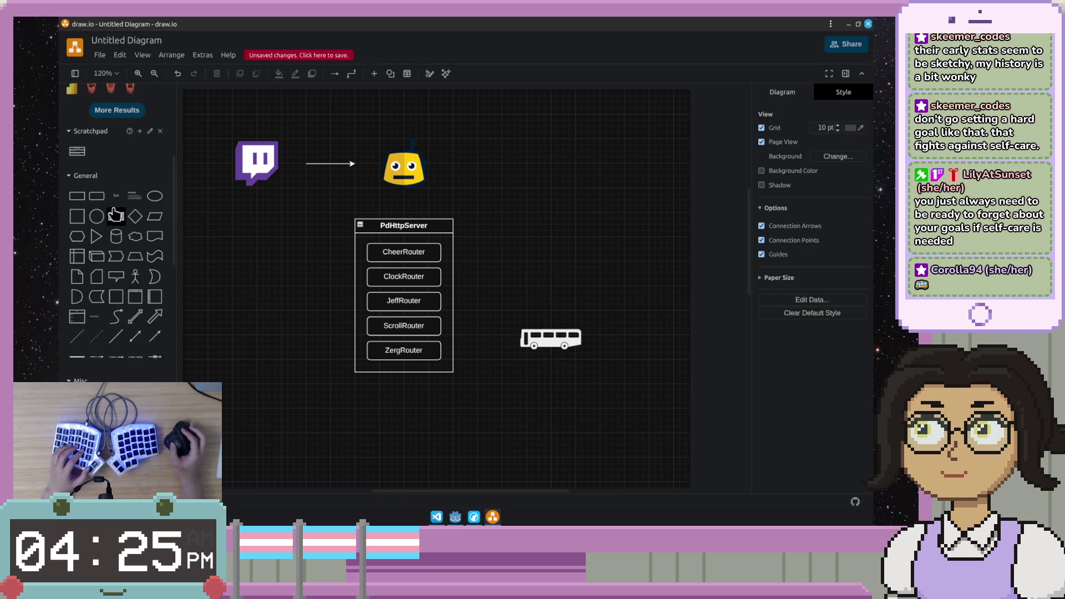
Step: Add a rounded box labelled TwitchEvents with the bus icon set on top of it
drag(271, 197, 528, 250)
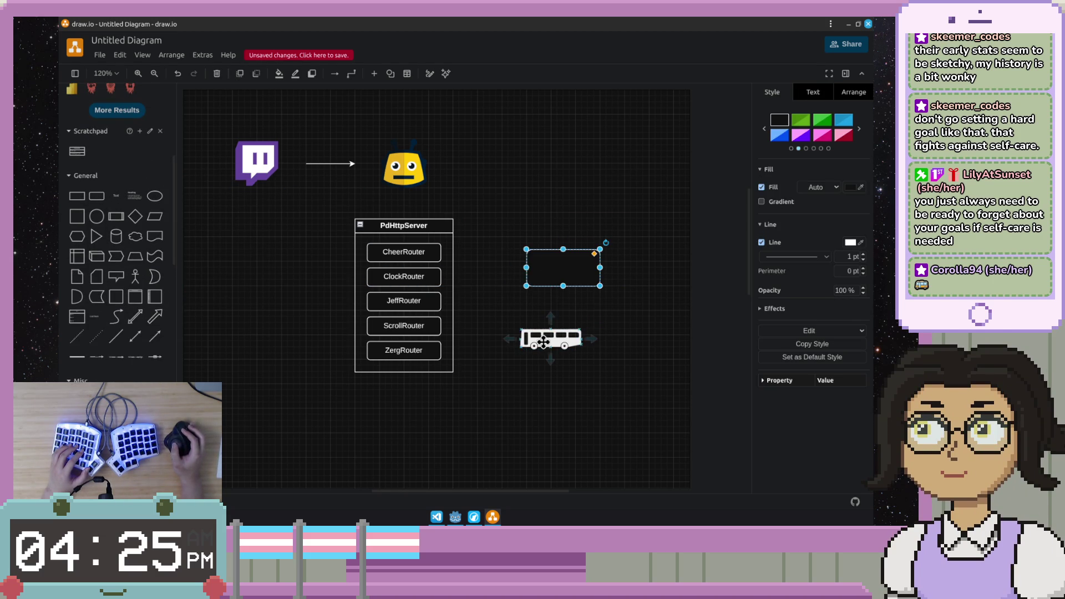
drag(541, 341, 571, 290)
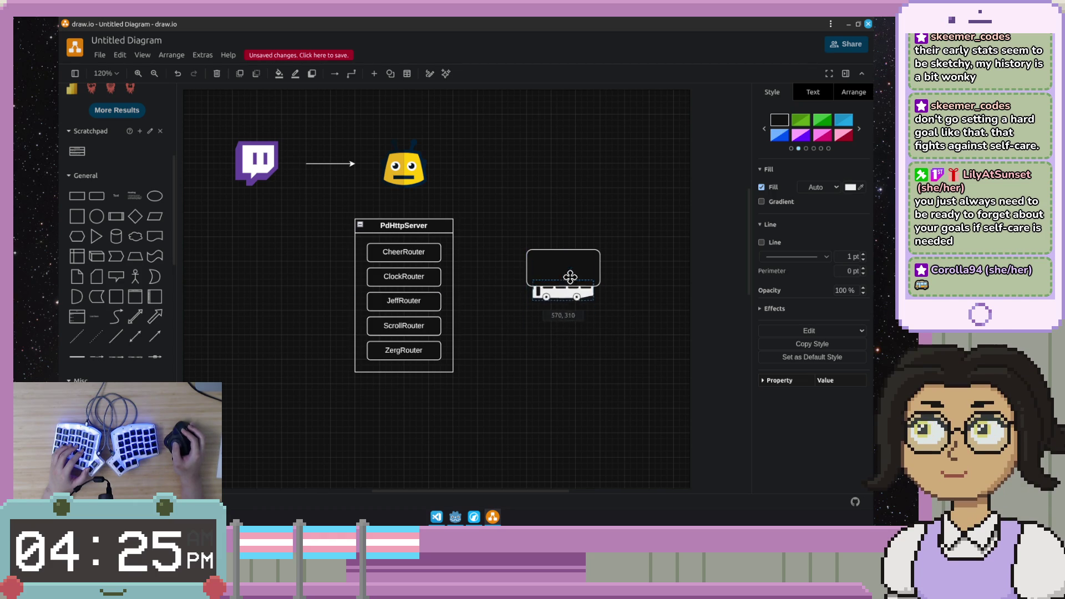
drag(571, 289, 572, 249)
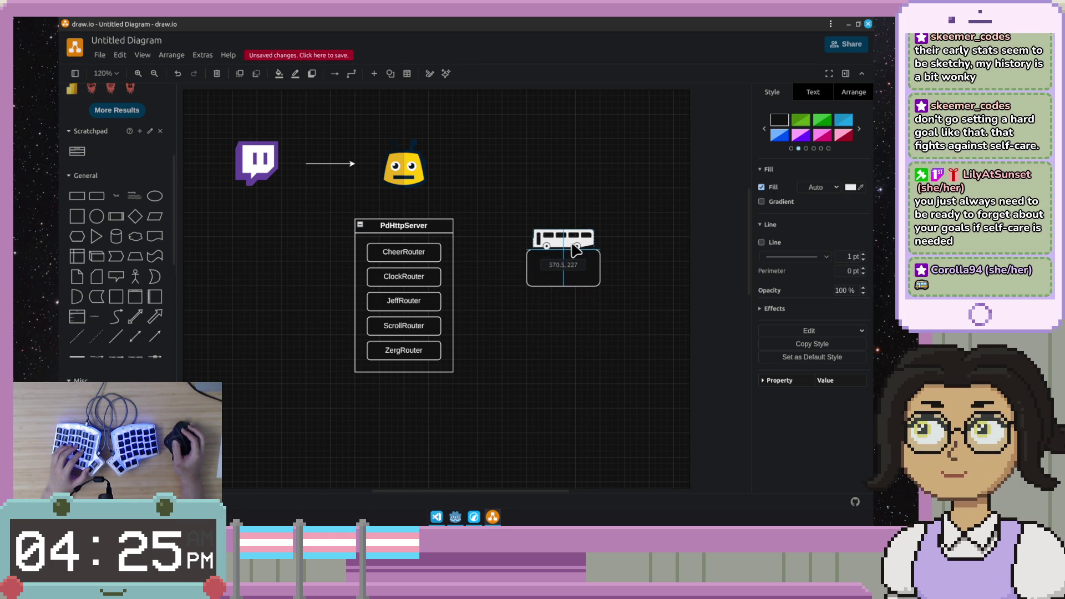
drag(649, 183, 531, 319)
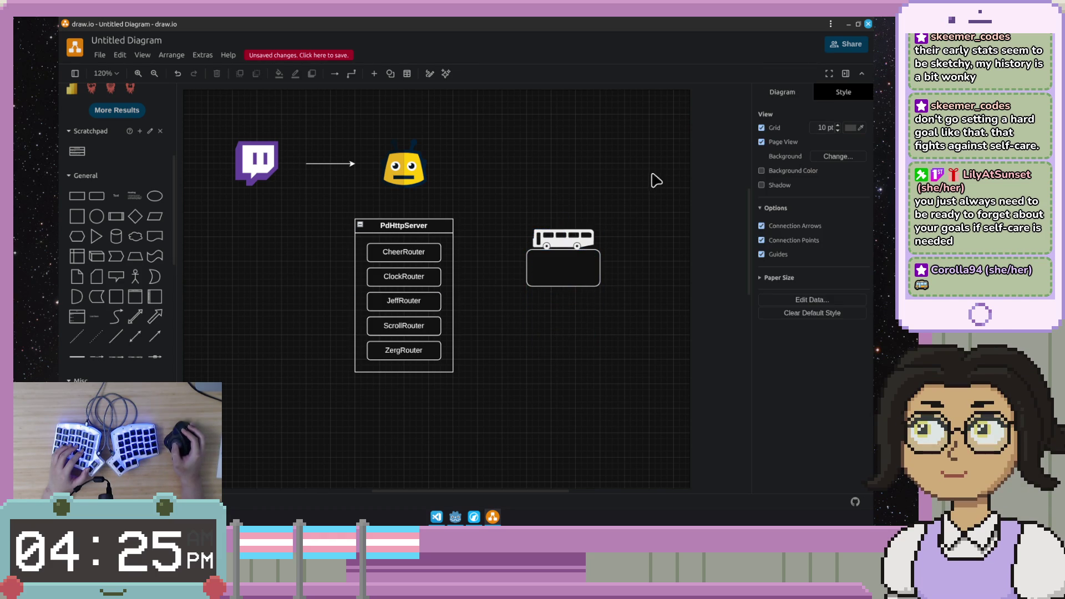
double_click(561, 273)
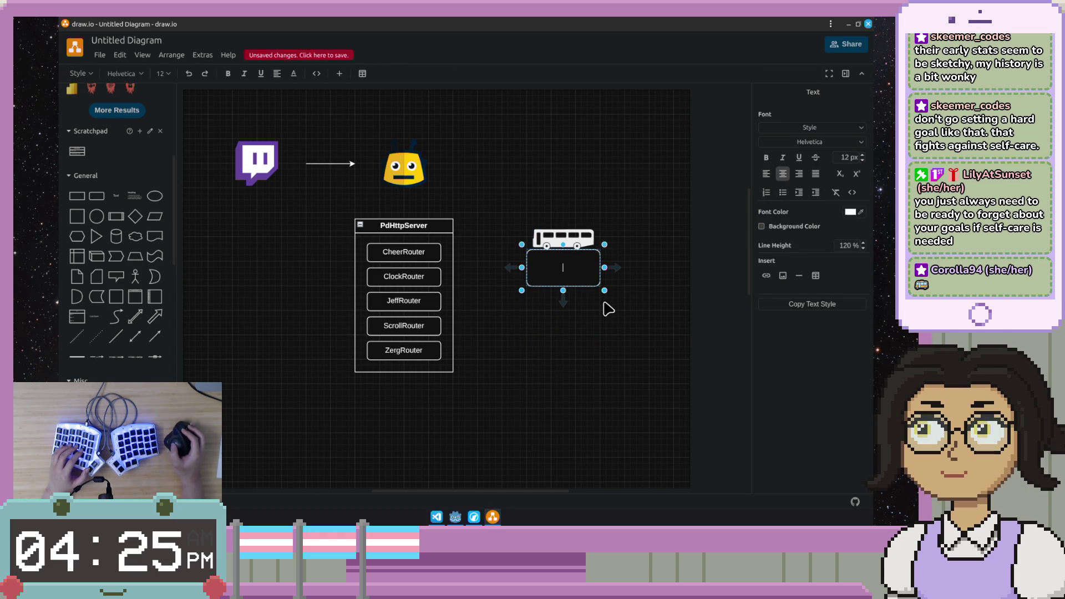
text(Twitc)
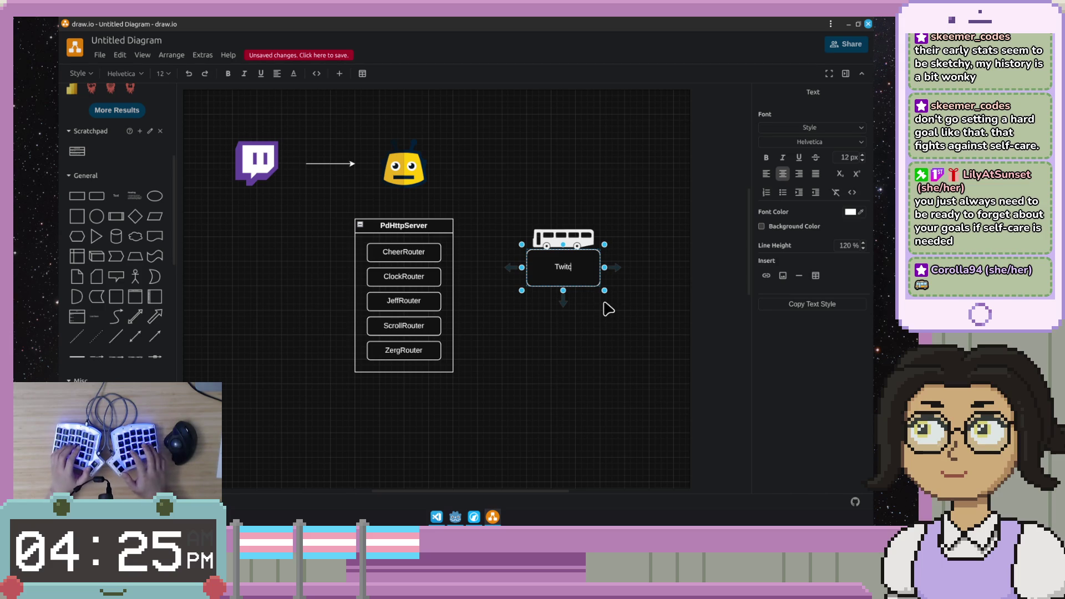
text(hEvents)
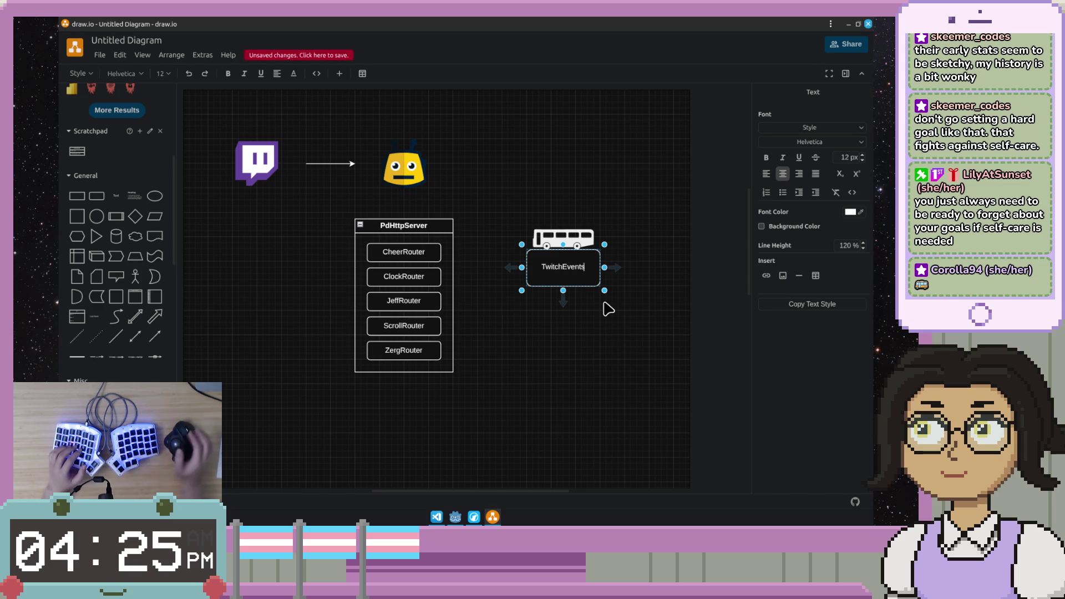
click(617, 313)
Step: Reposition PdHttpServer and select the bus icon and TwitchEvents box together
mouse_move(637, 167)
mouse_down()
mouse_move(447, 350)
mouse_move(454, 340)
mouse_up()
click(609, 208)
drag(621, 191, 505, 323)
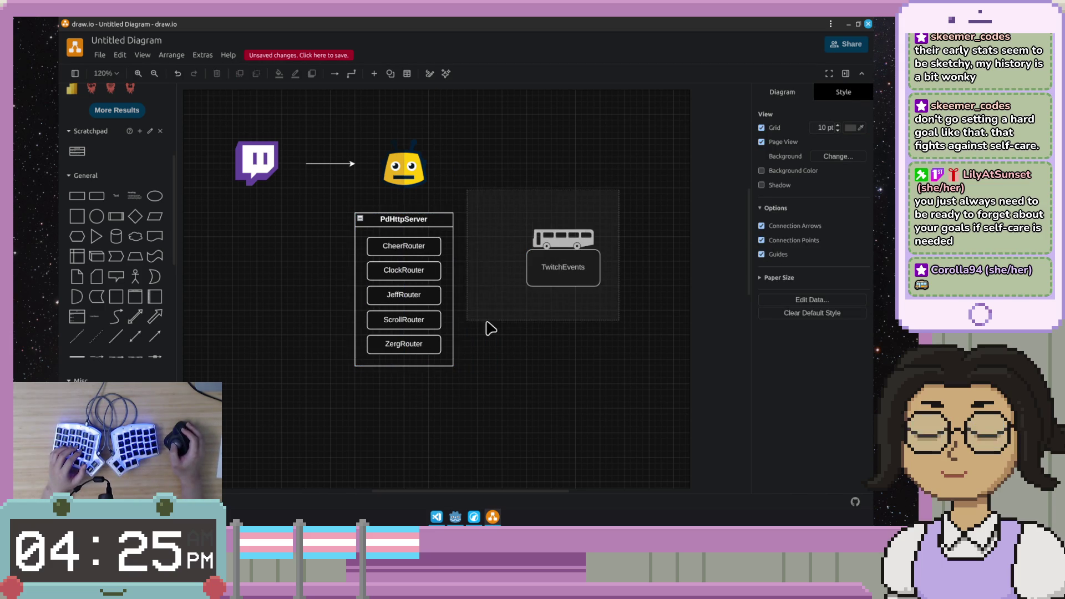
right_click(578, 277)
click(547, 302)
drag(525, 325, 488, 325)
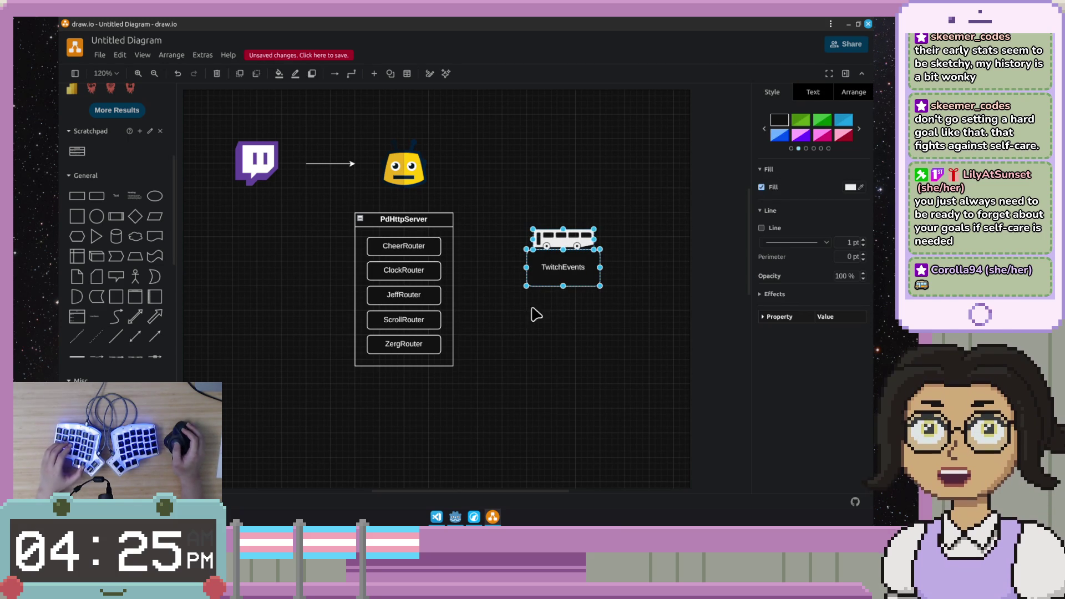
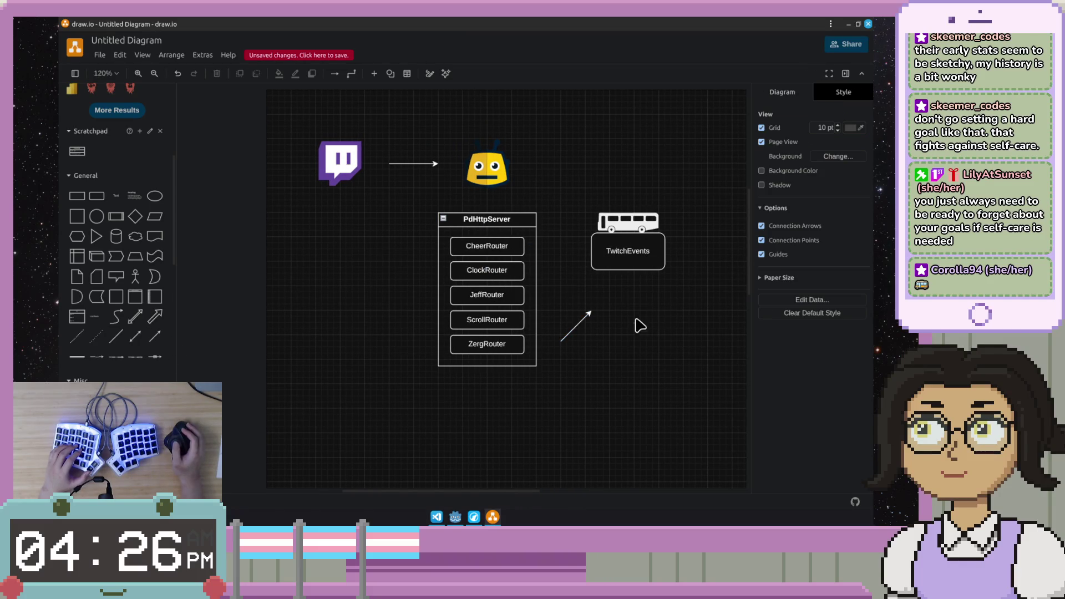
Step: Attach the loose arrow so it runs from PdHttpServer to TwitchEvents
click(463, 379)
mouse_move(461, 376)
mouse_down()
mouse_move(435, 311)
mouse_move(439, 337)
mouse_up()
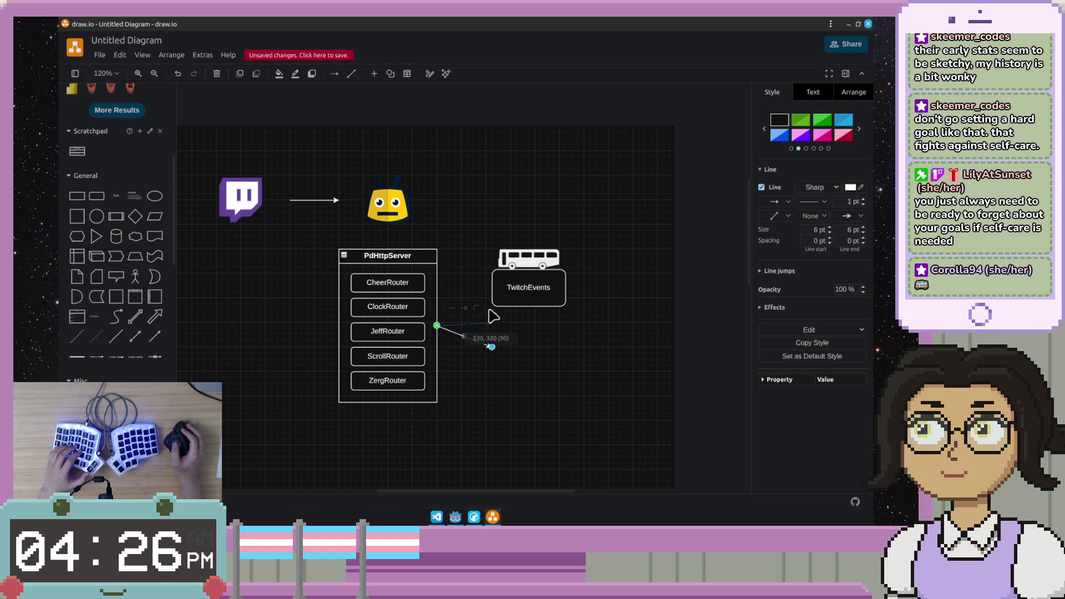
drag(491, 294, 525, 334)
Step: Group PdHttpServer and TwitchEvents with Ctrl+G and nudge the group slightly lower
click(603, 242)
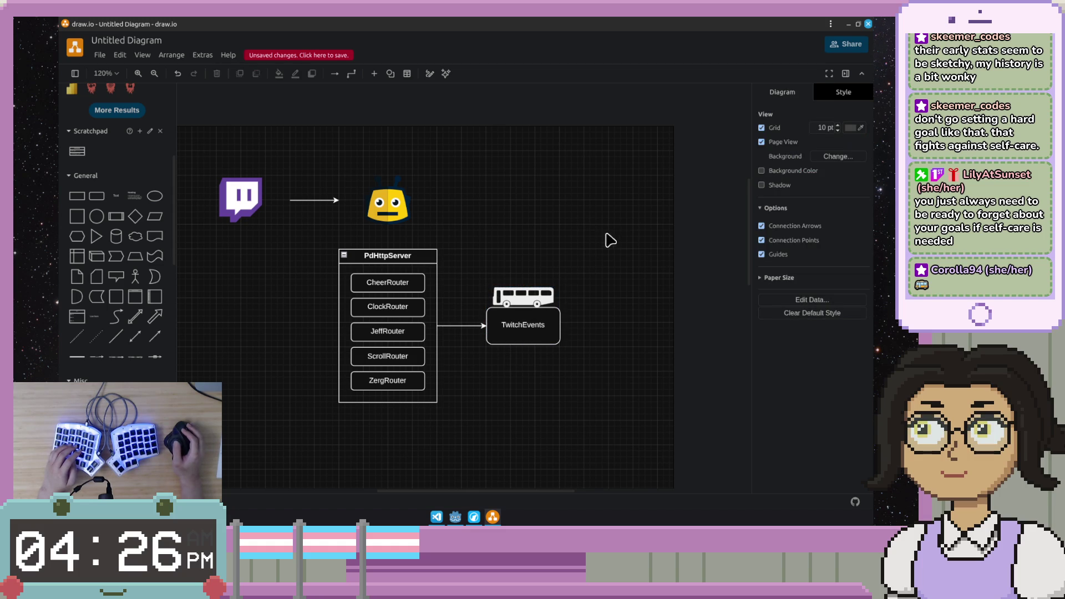
drag(592, 223, 325, 458)
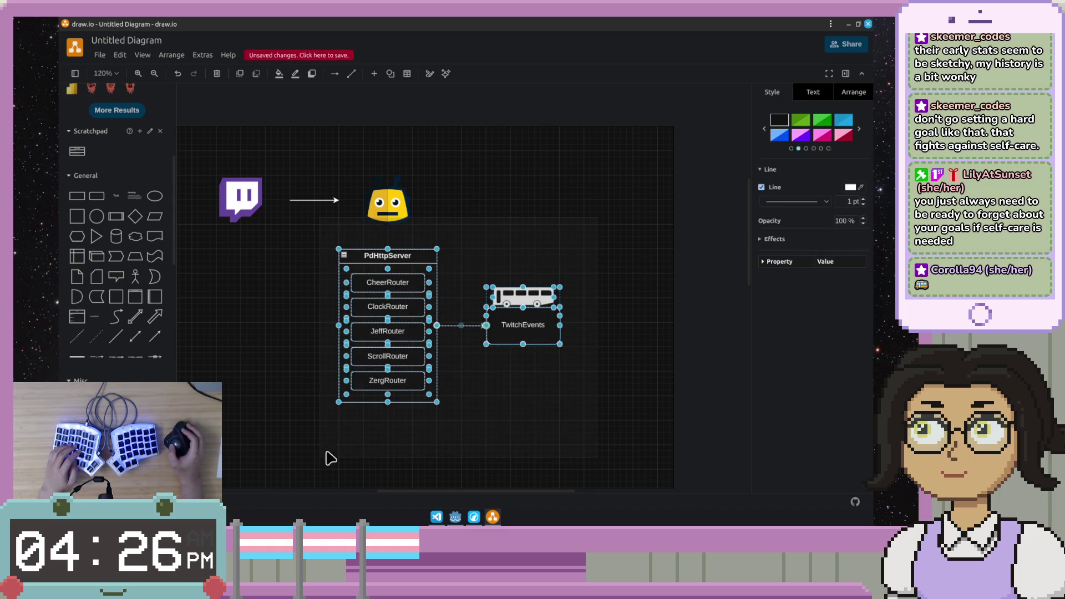
click(629, 257)
drag(612, 246, 325, 437)
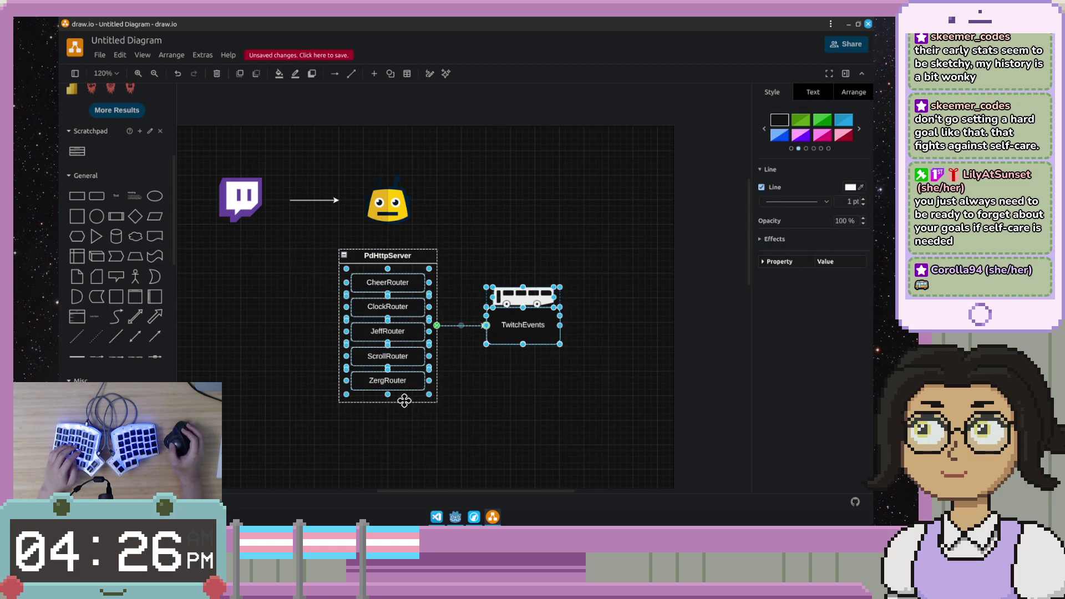
click(464, 392)
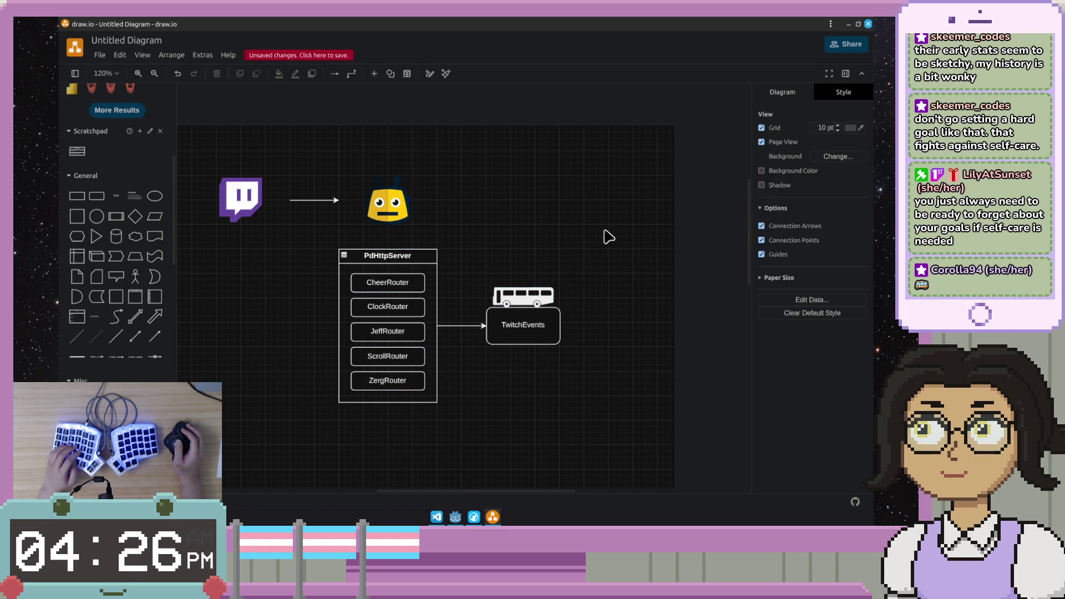
drag(608, 239, 309, 428)
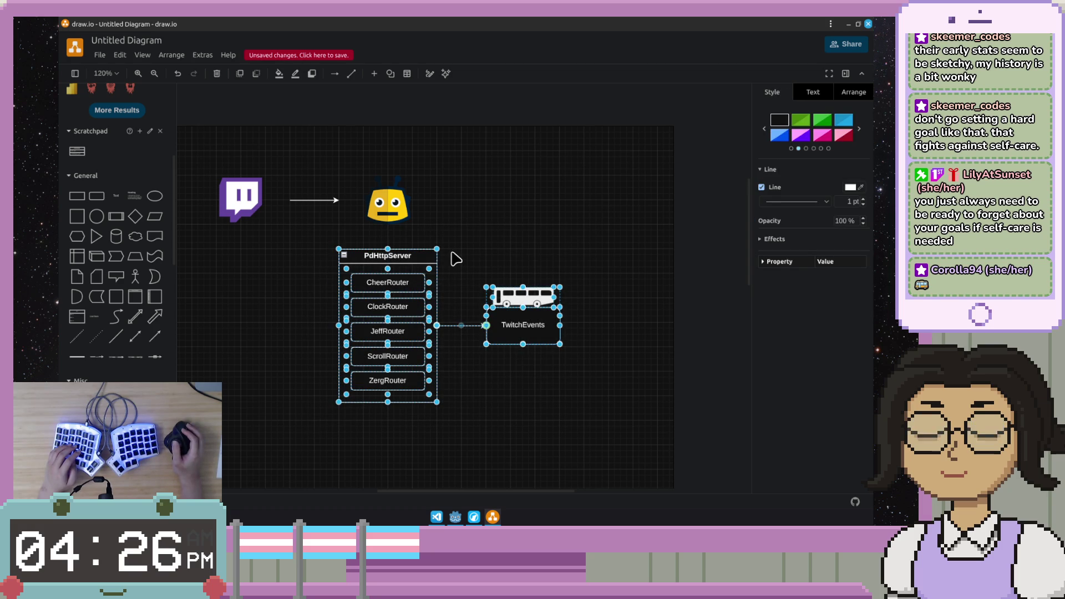
click(452, 258)
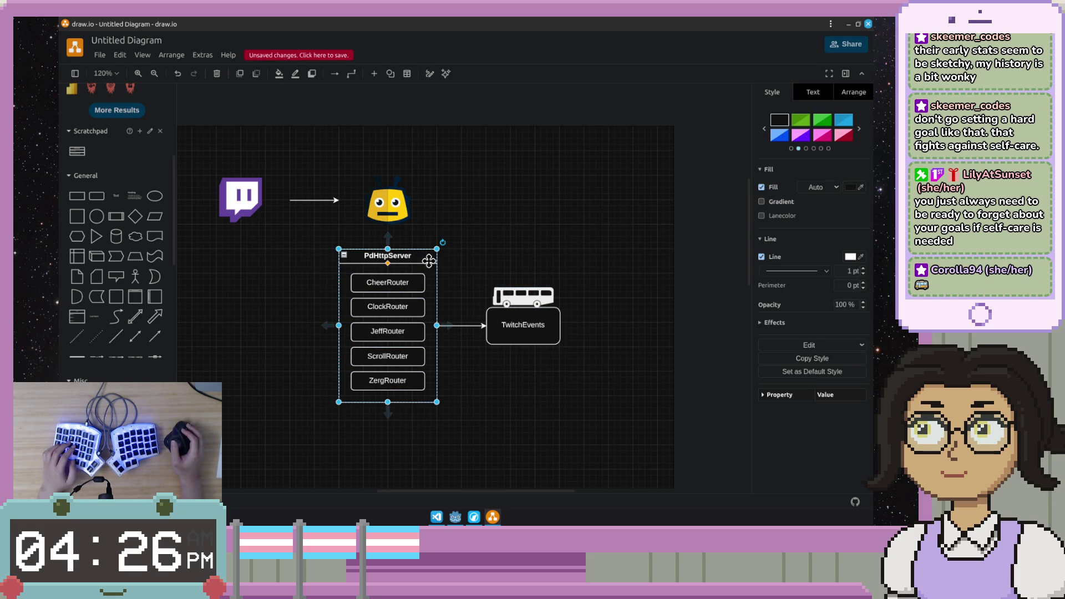
shift+click(514, 309)
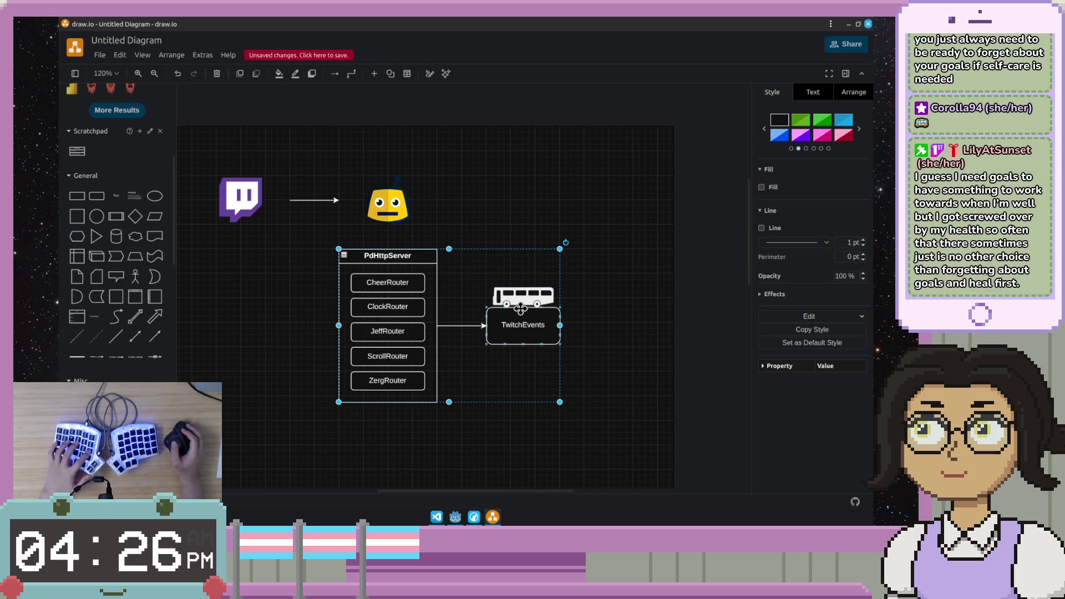
key(ctrl+g)
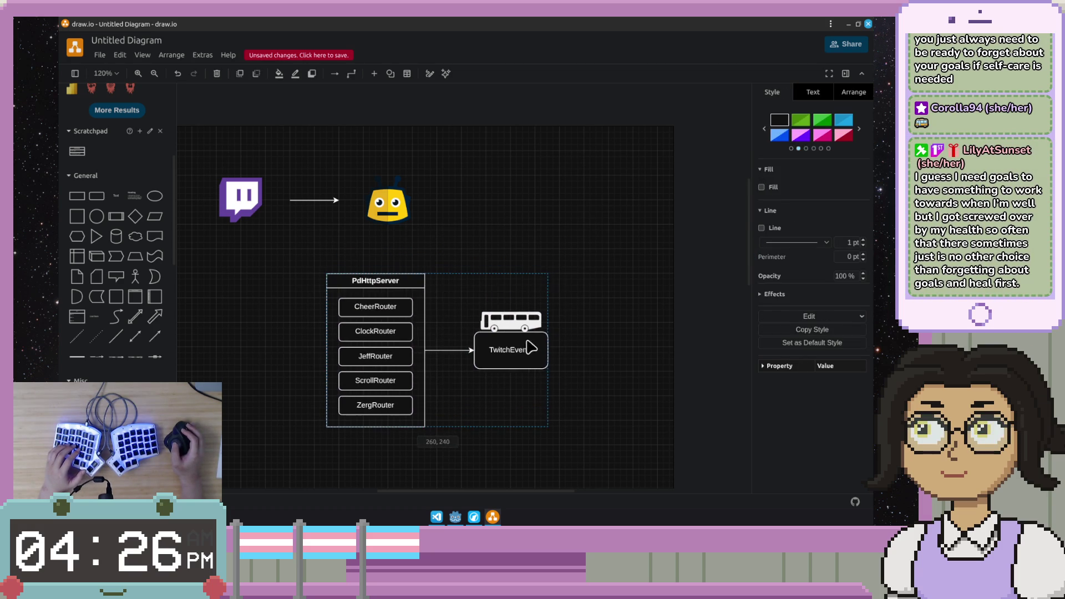
drag(538, 315, 538, 346)
click(449, 250)
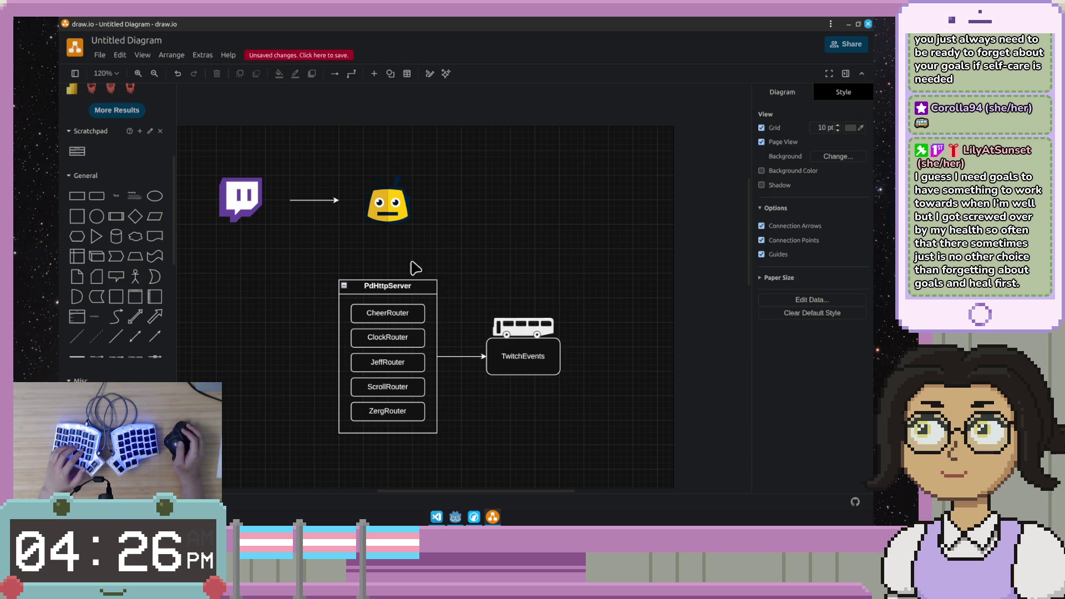
Step: Add a bidirectional connector between the yellow robot and PdHttpServer, undoing a misplaced line first
drag(131, 347, 379, 258)
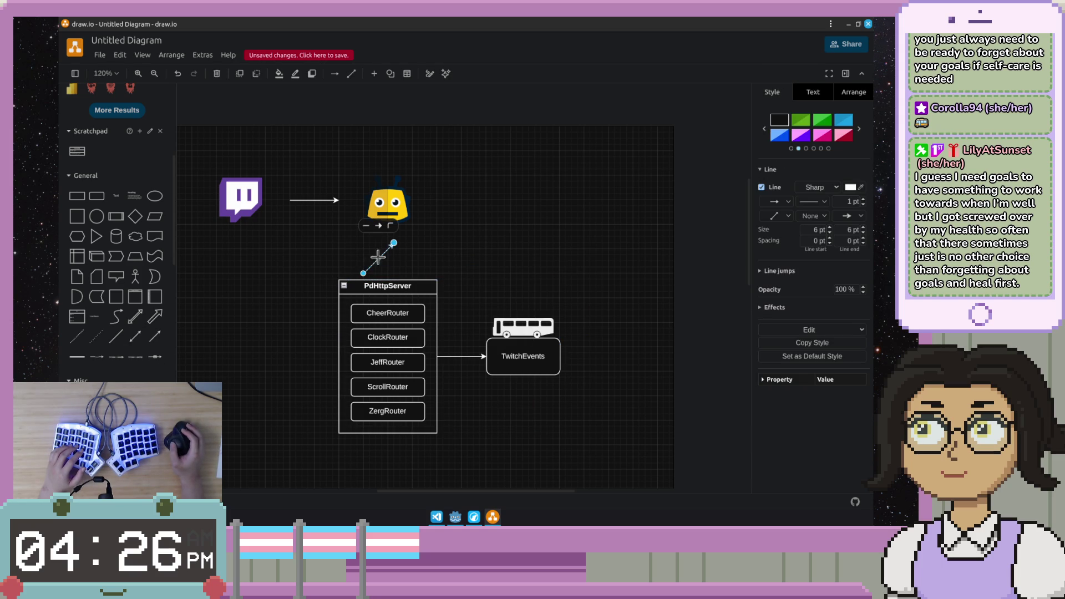
key(ctrl+z)
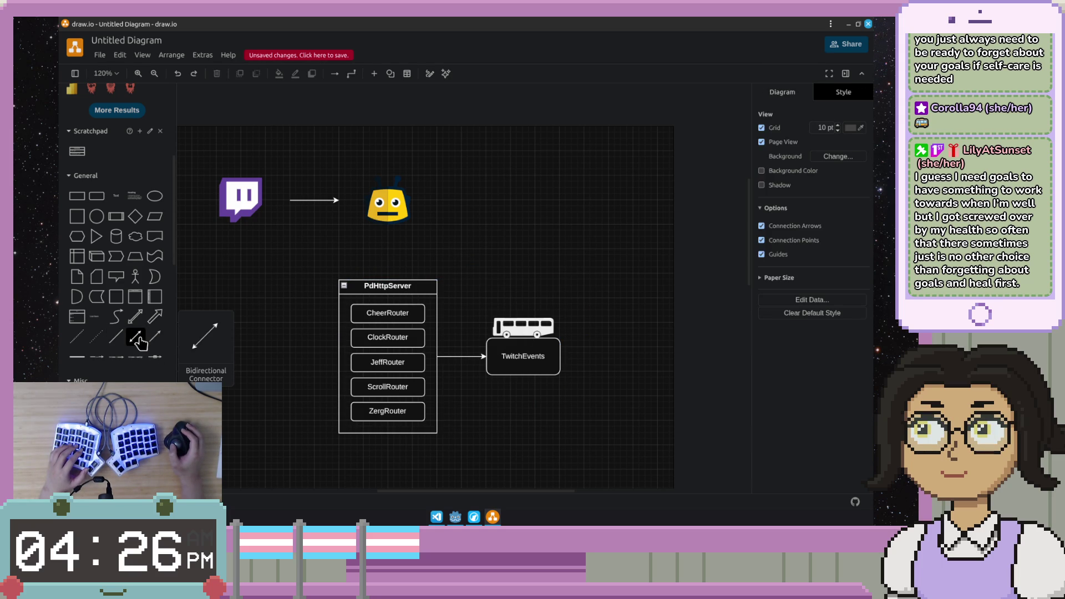
mouse_move(317, 252)
mouse_down()
mouse_move(343, 262)
mouse_move(388, 237)
mouse_up()
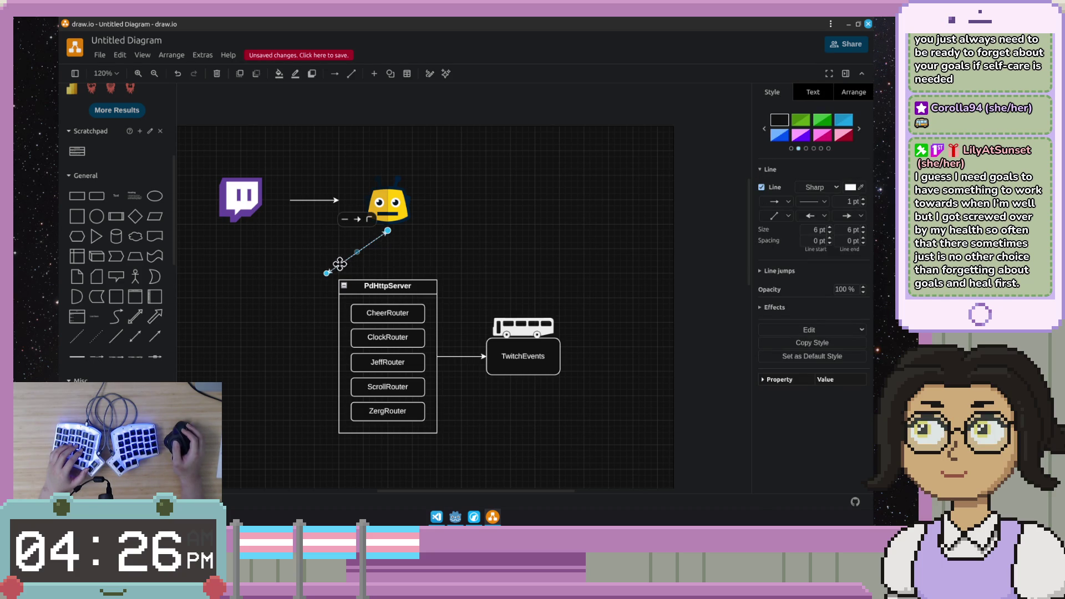
drag(387, 281, 388, 283)
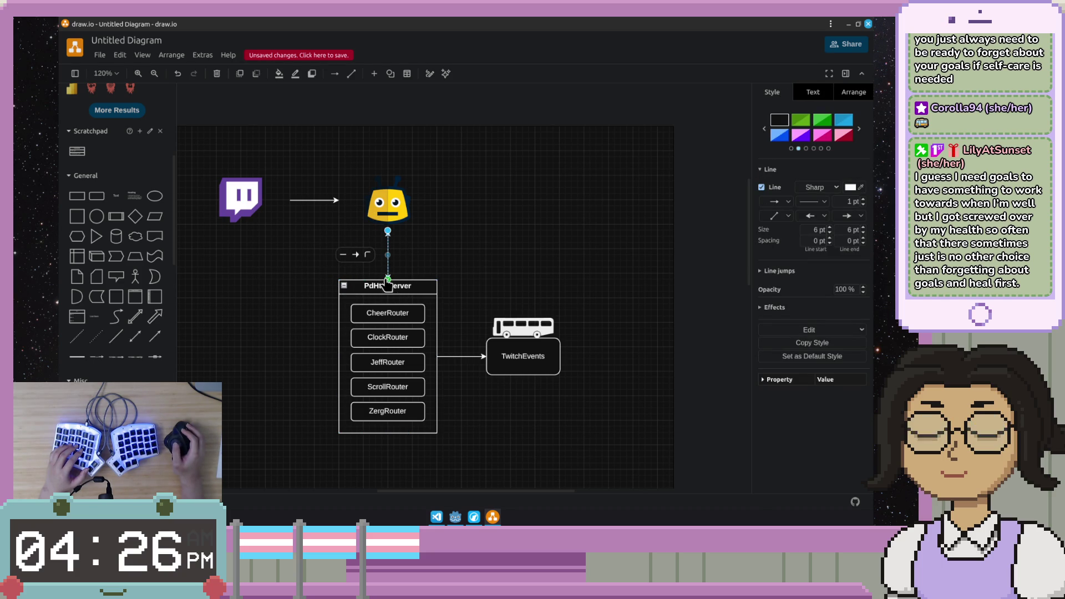
click(429, 273)
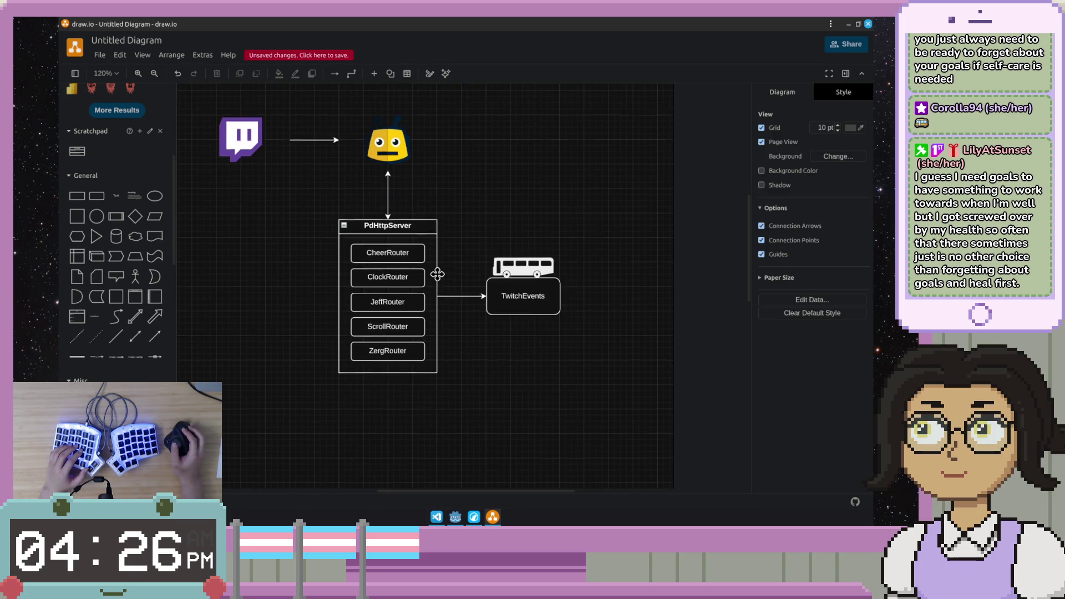
click(388, 239)
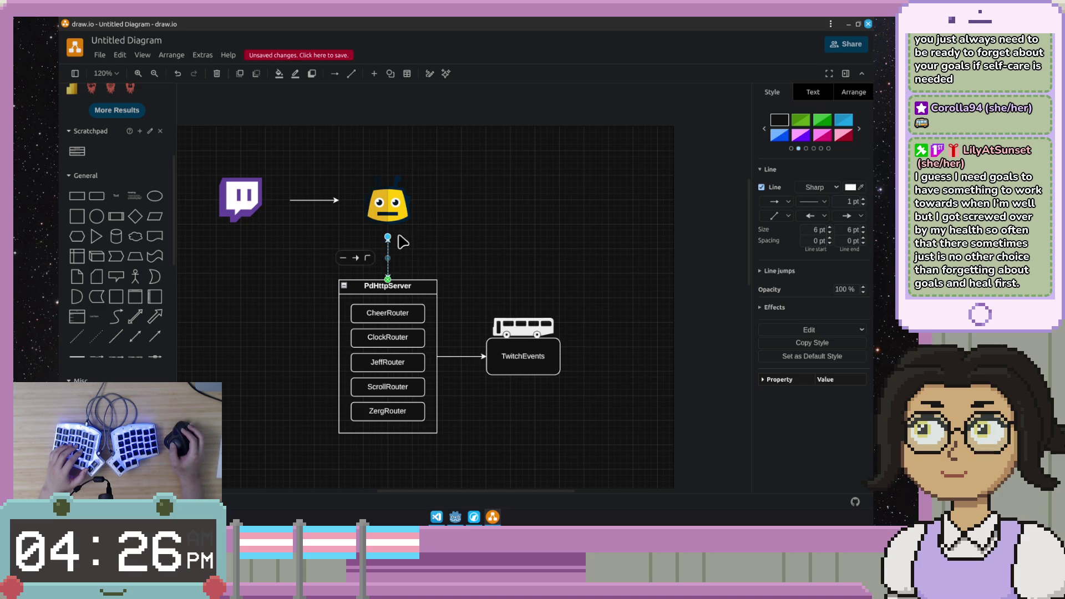
click(423, 245)
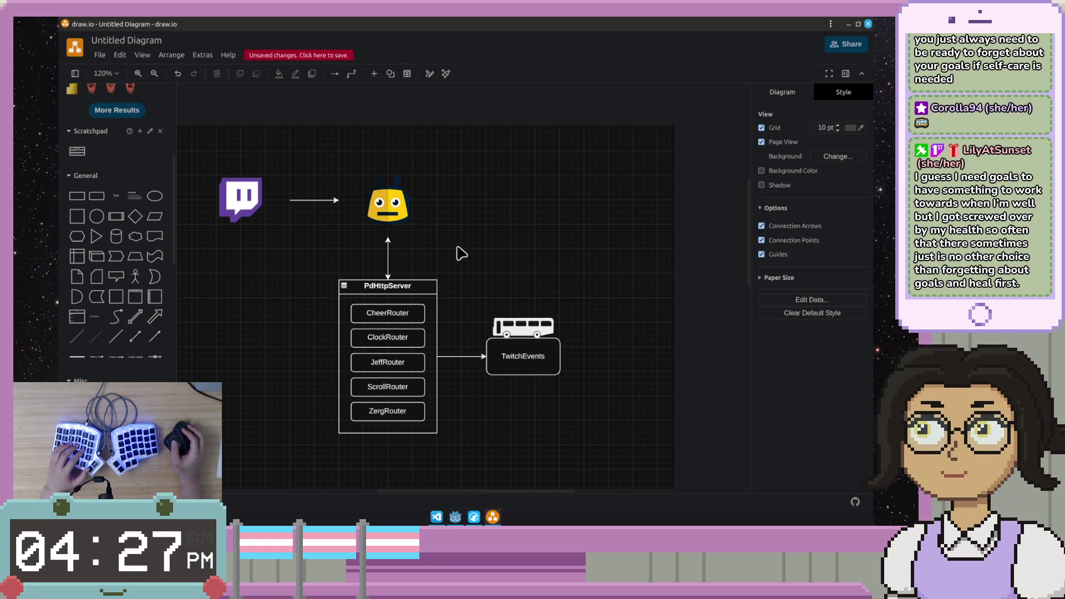
Step: Move the server group further down and reposition the robot connector so it stays attached
drag(602, 290, 321, 435)
click(582, 241)
click(436, 293)
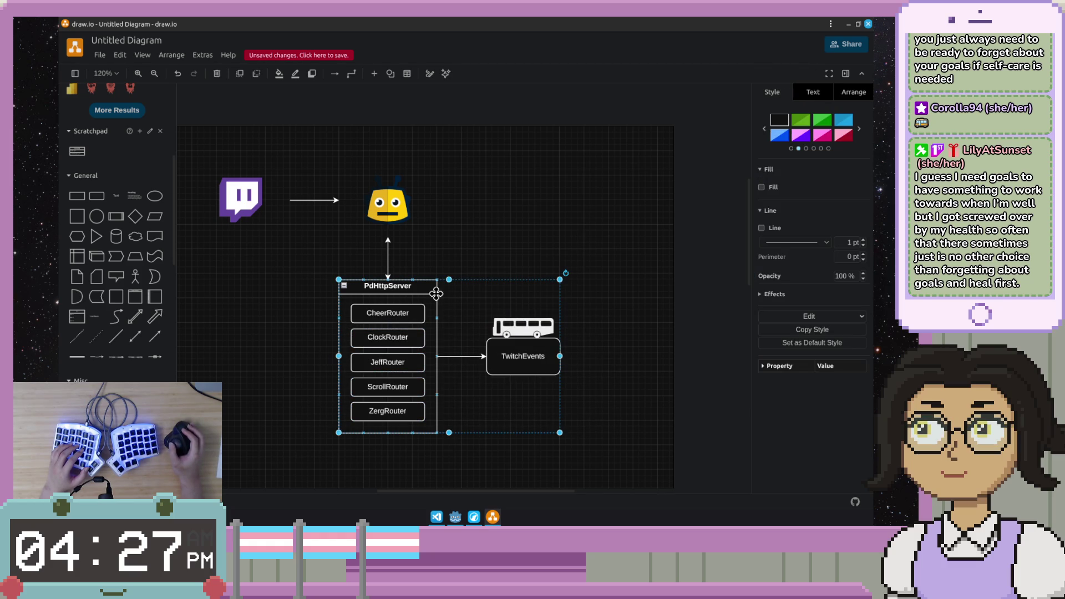
drag(437, 297, 439, 322)
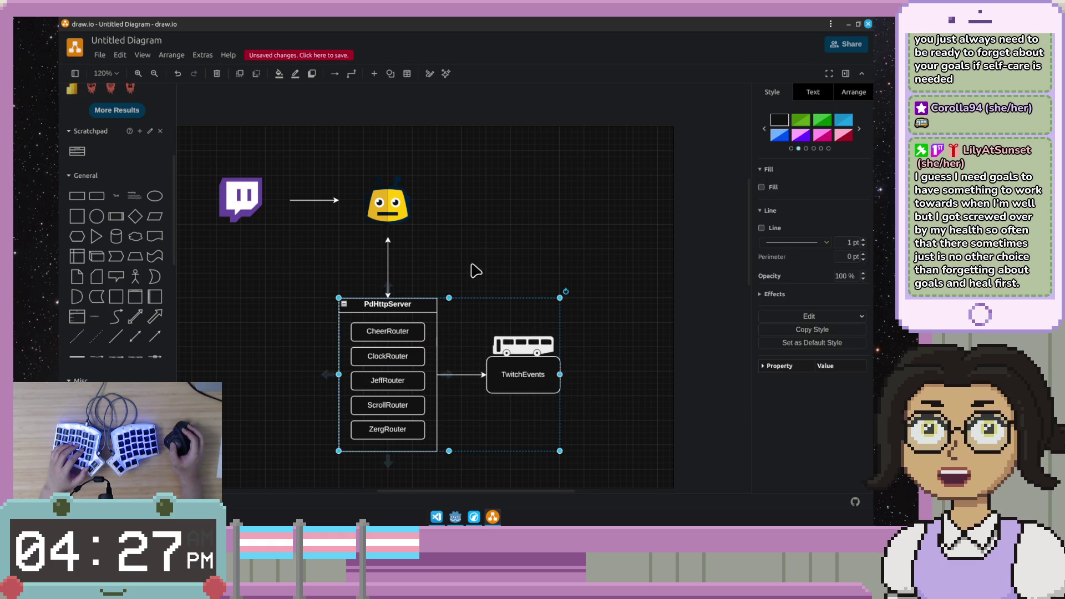
drag(651, 165, 490, 253)
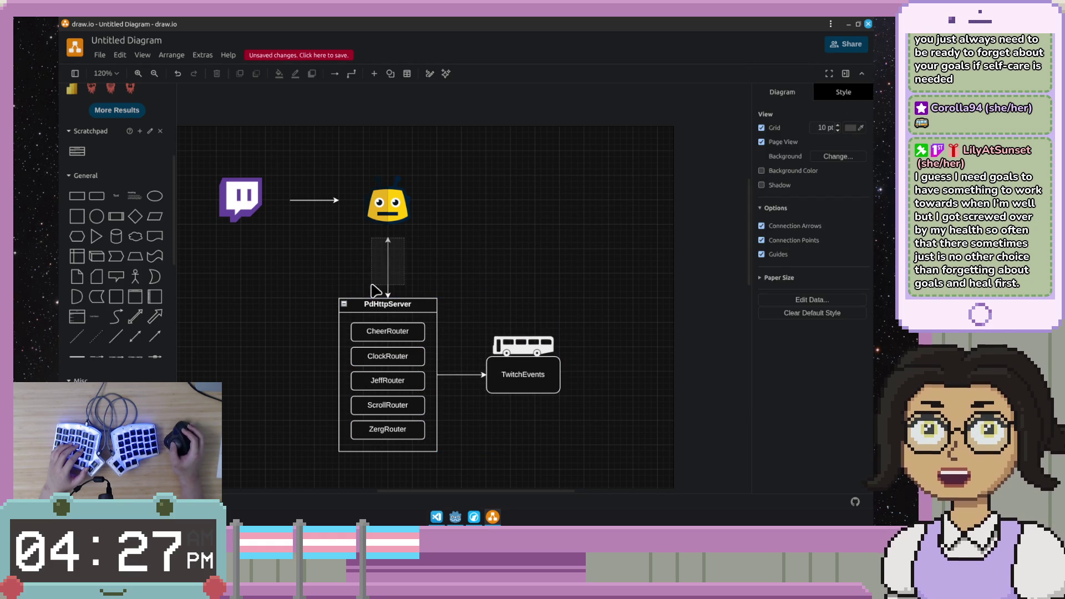
click(388, 254)
drag(388, 253, 388, 291)
click(519, 276)
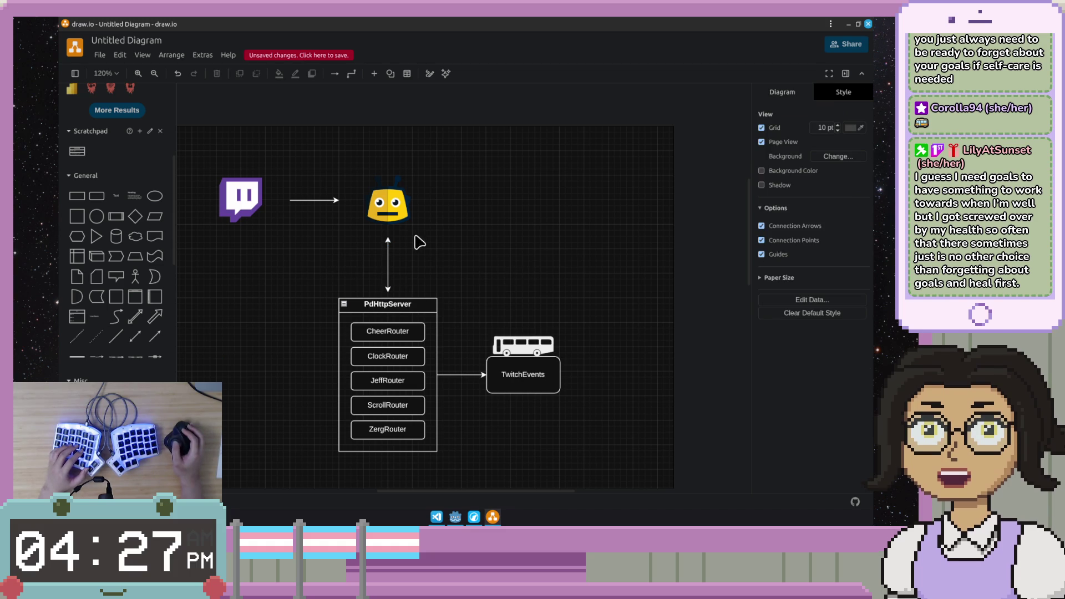
click(388, 287)
click(428, 272)
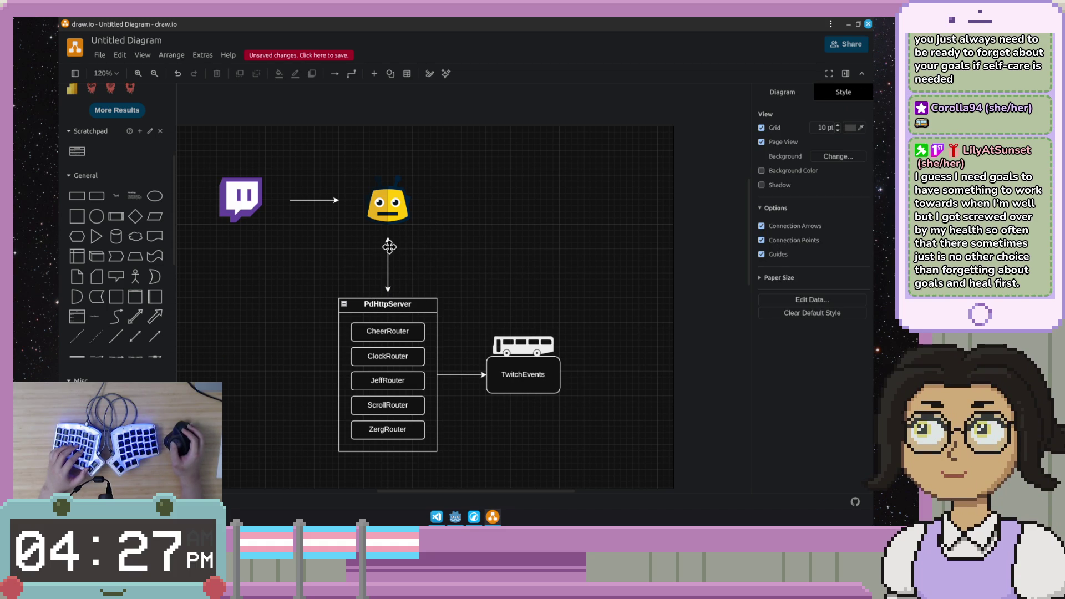
click(388, 247)
click(558, 309)
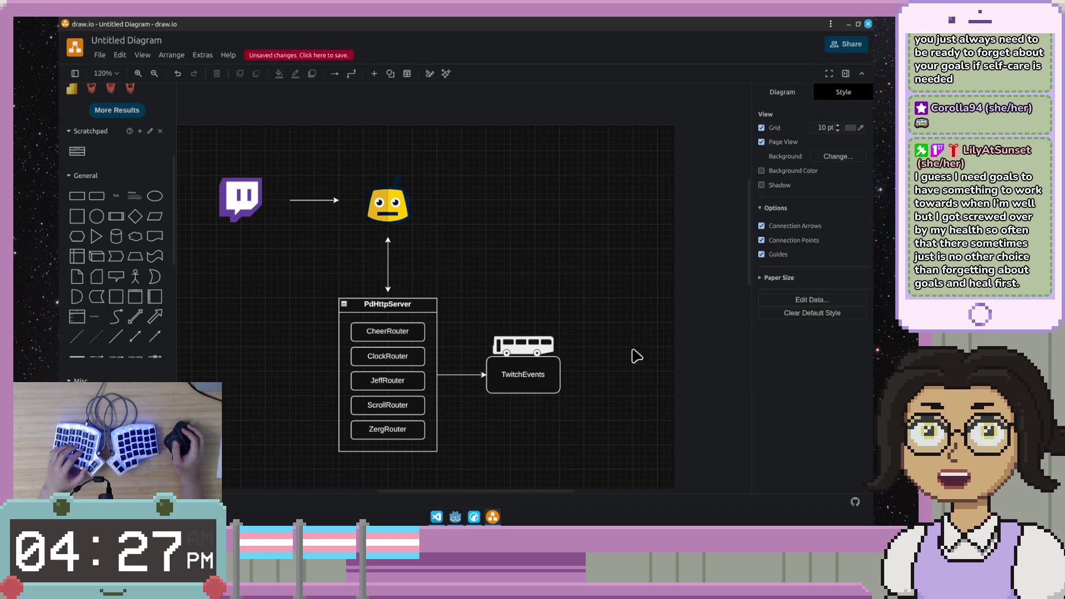
drag(566, 368, 466, 295)
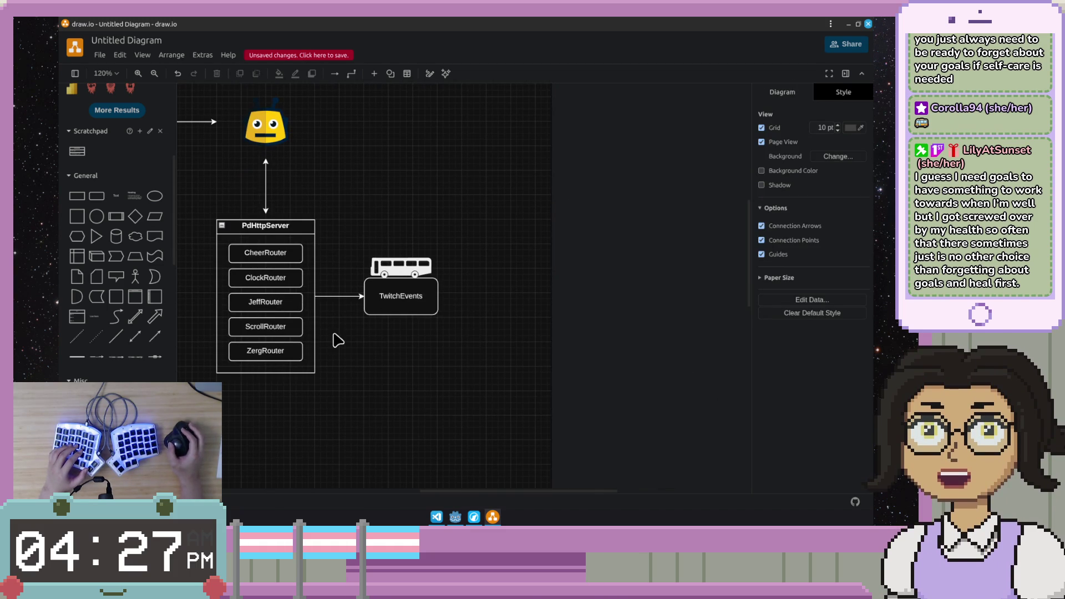
Step: Drop a new vertical container below the server and title it DimensionalState
click(348, 305)
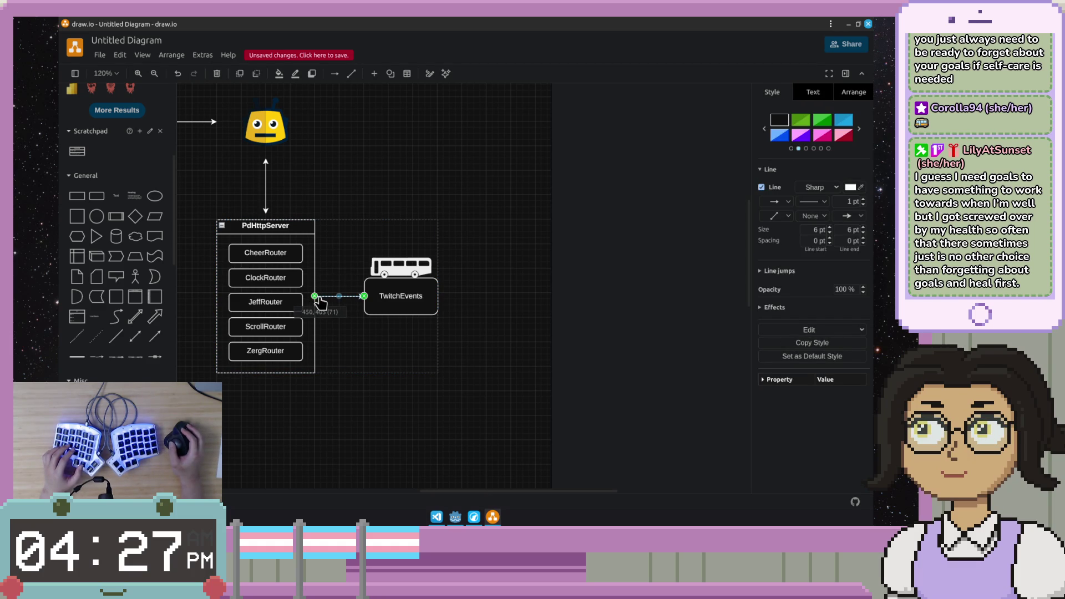
click(364, 320)
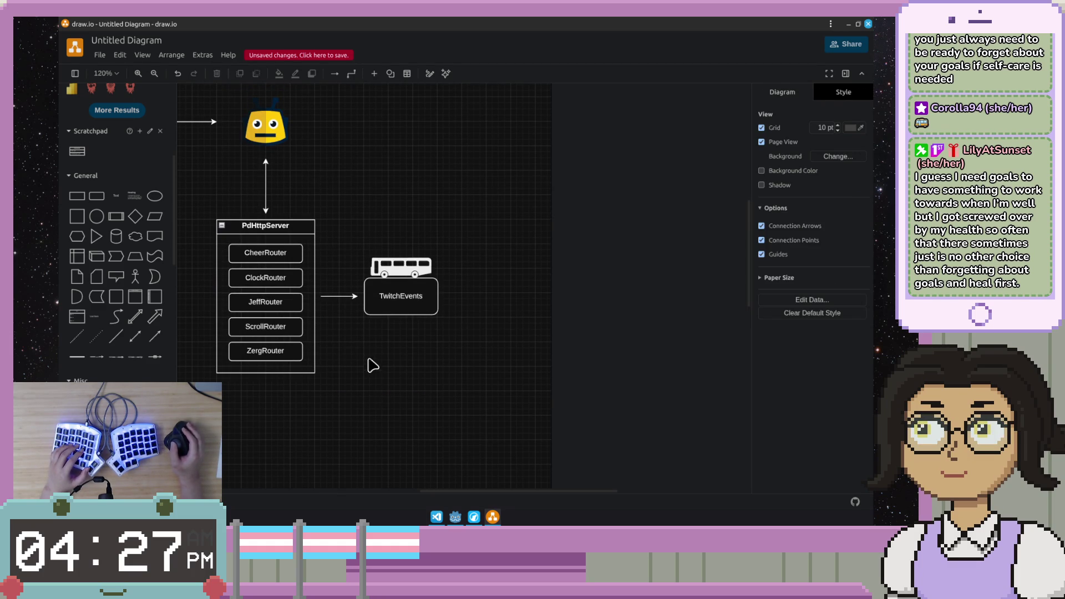
drag(372, 361, 432, 387)
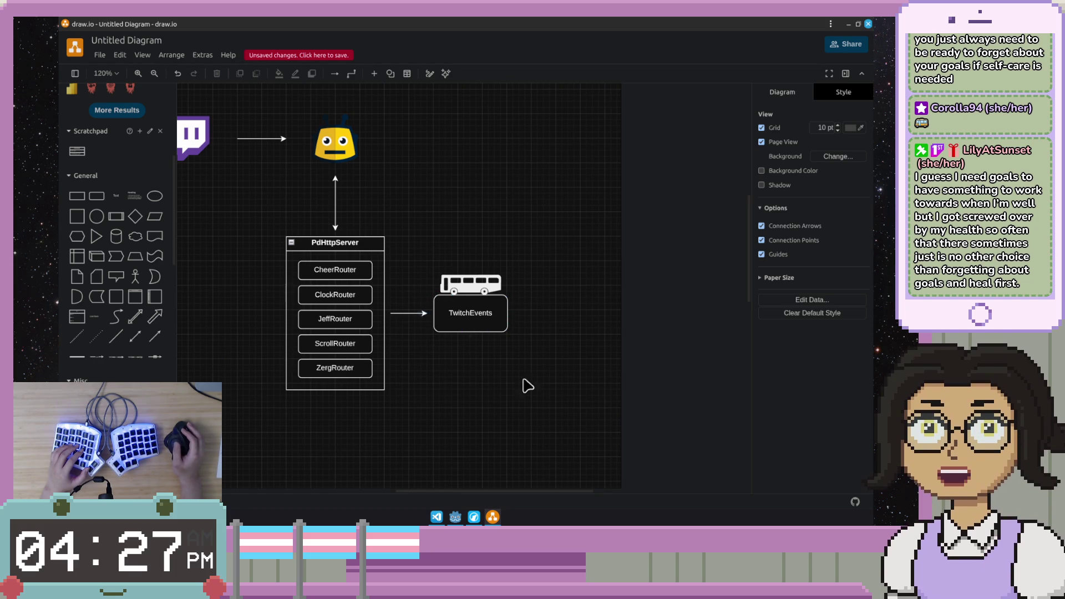
drag(536, 374, 479, 309)
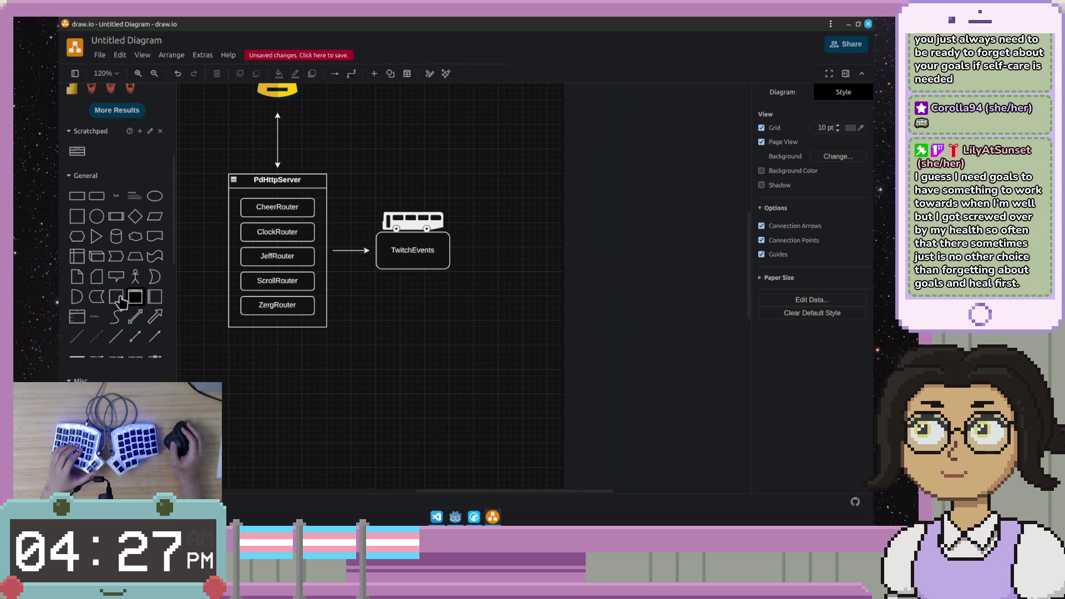
mouse_move(97, 195)
mouse_down()
mouse_move(224, 270)
mouse_move(196, 321)
mouse_up()
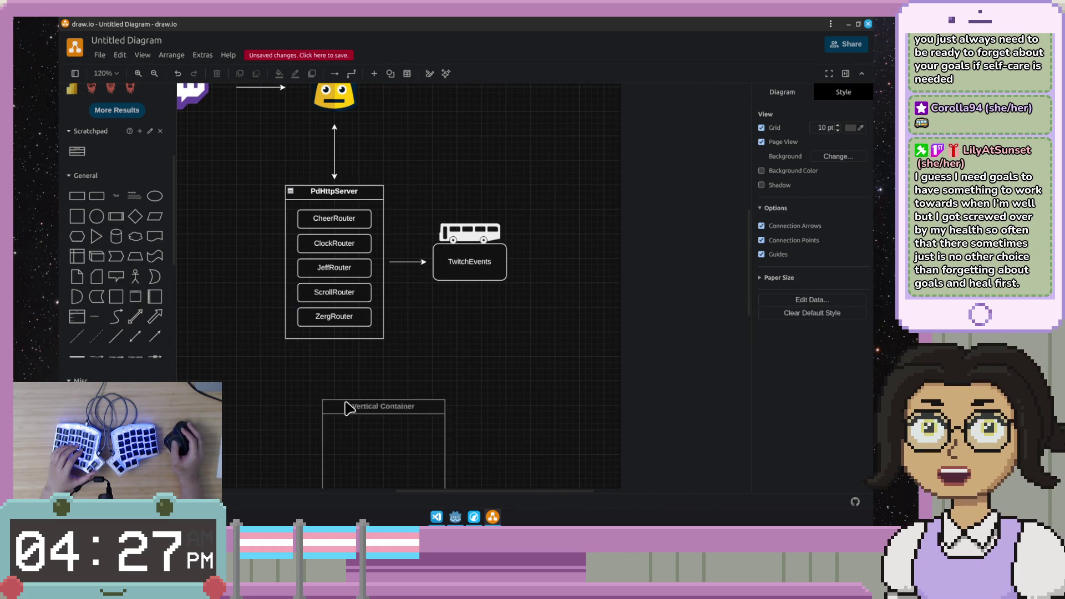
drag(124, 321, 422, 376)
double_click(433, 371)
text(DimersionalState)
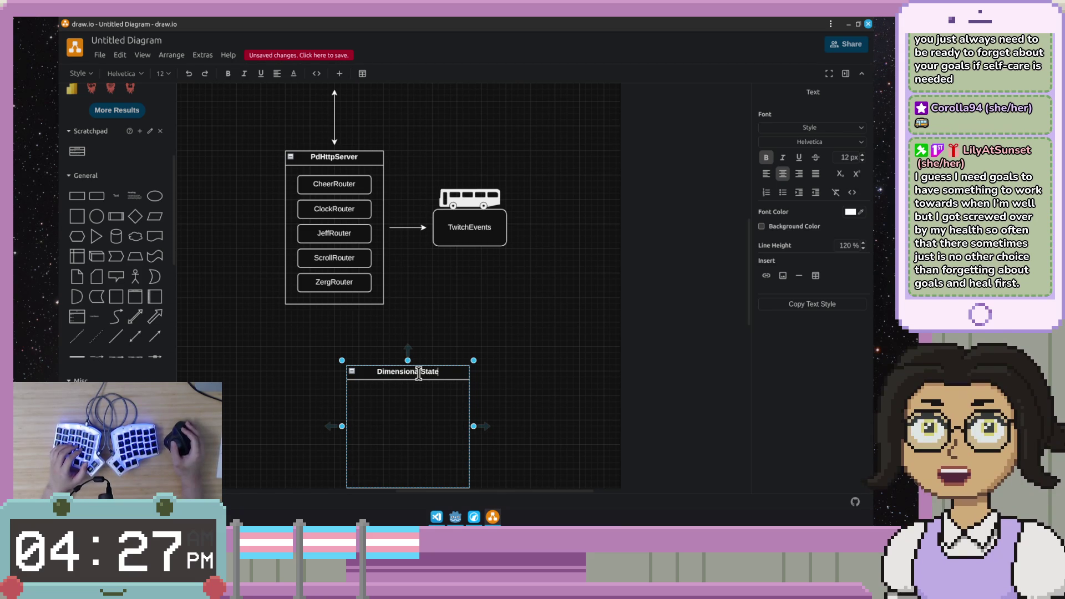
Step: Move DimensionalState up to the right of TwitchEvents
click(524, 385)
mouse_move(423, 373)
mouse_down()
mouse_move(486, 340)
mouse_move(624, 163)
mouse_move(621, 174)
mouse_up()
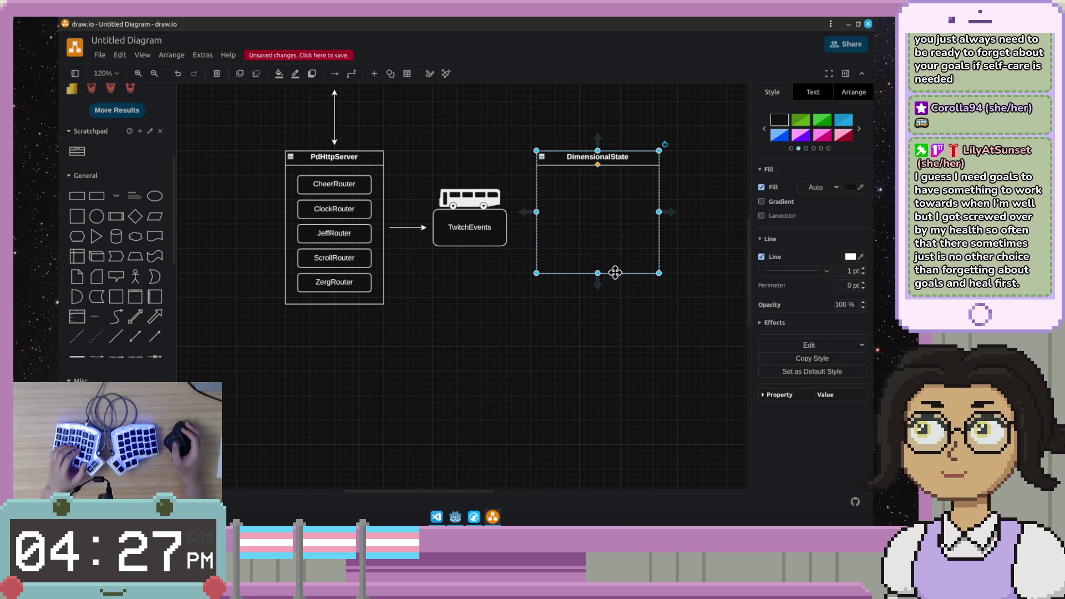
click(620, 386)
drag(380, 277, 239, 367)
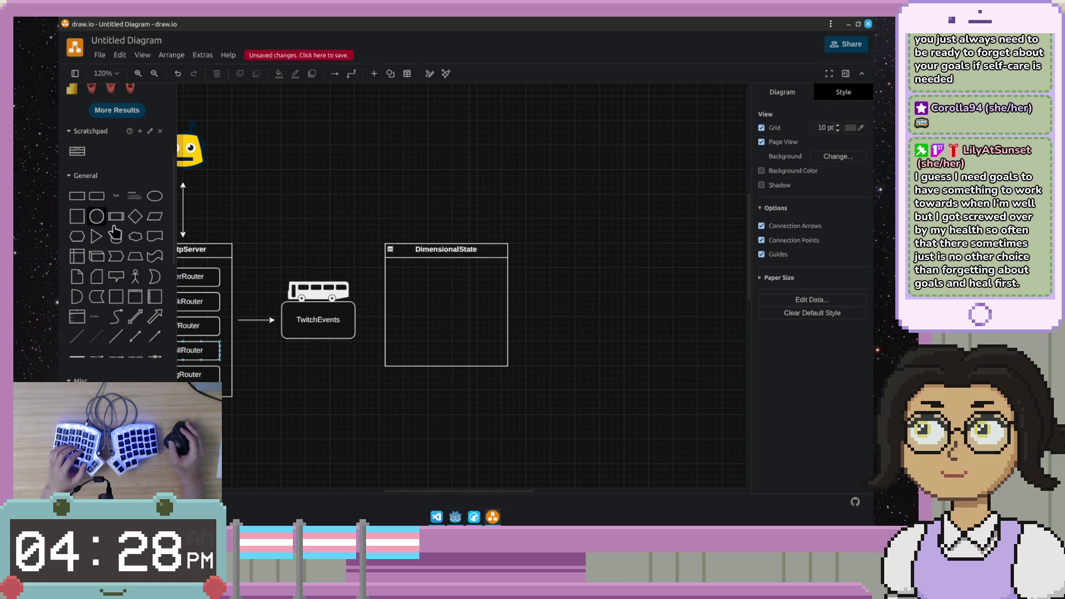
Step: Place a SettingsData box in DimensionalState, delete it again, and switch to the Godot project
drag(94, 204, 402, 271)
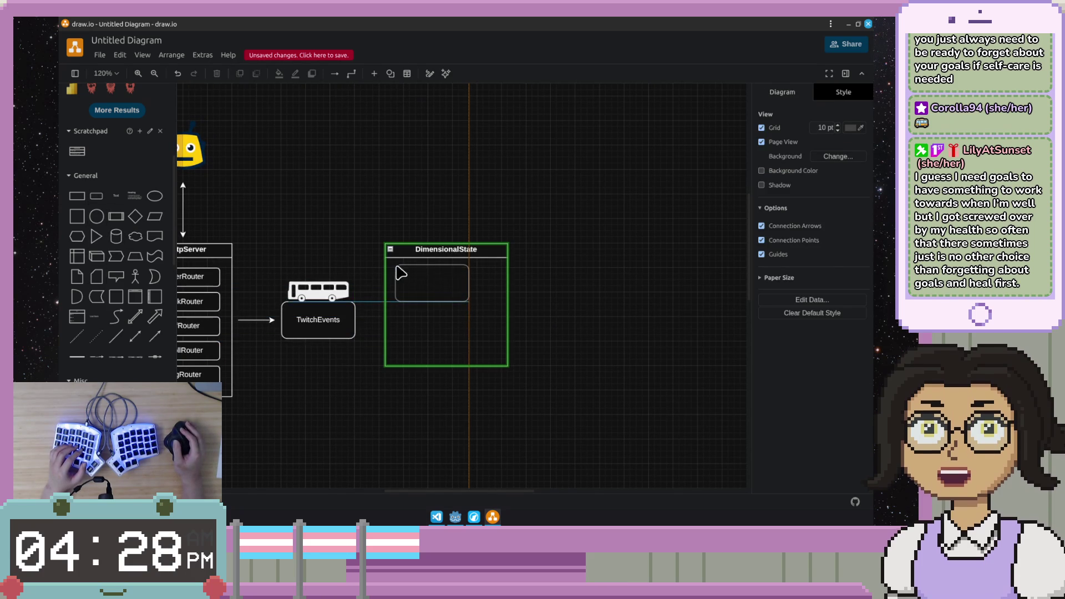
text(SettingsData)
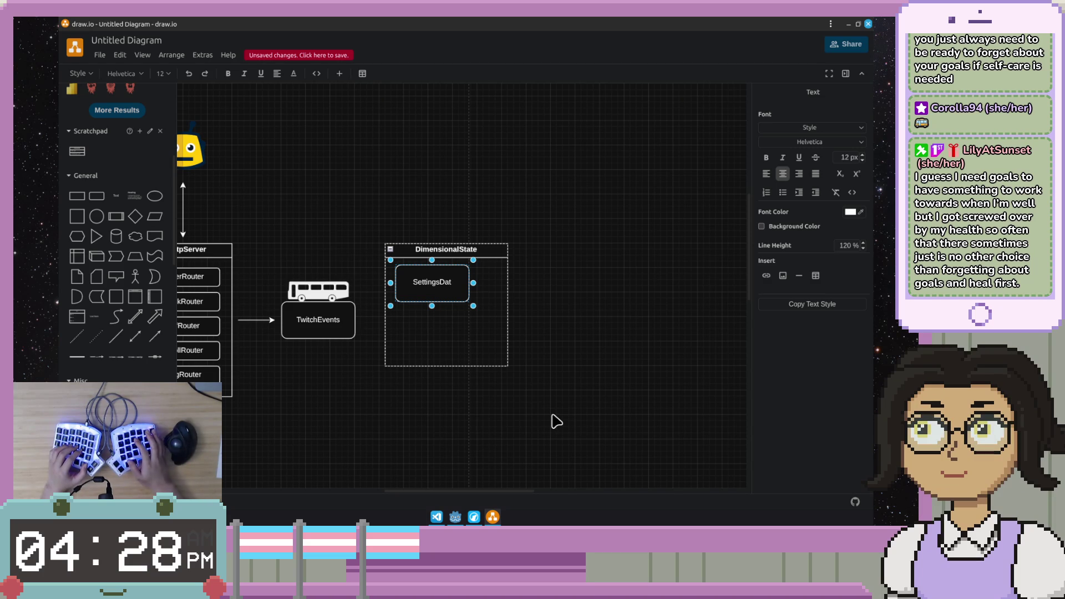
key(Escape)
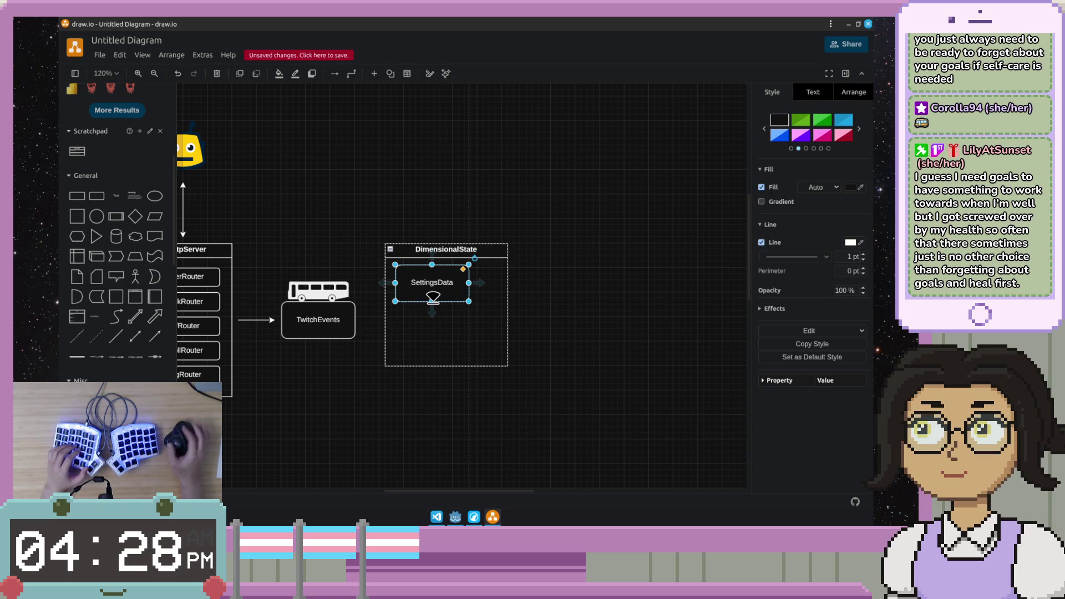
key(Delete)
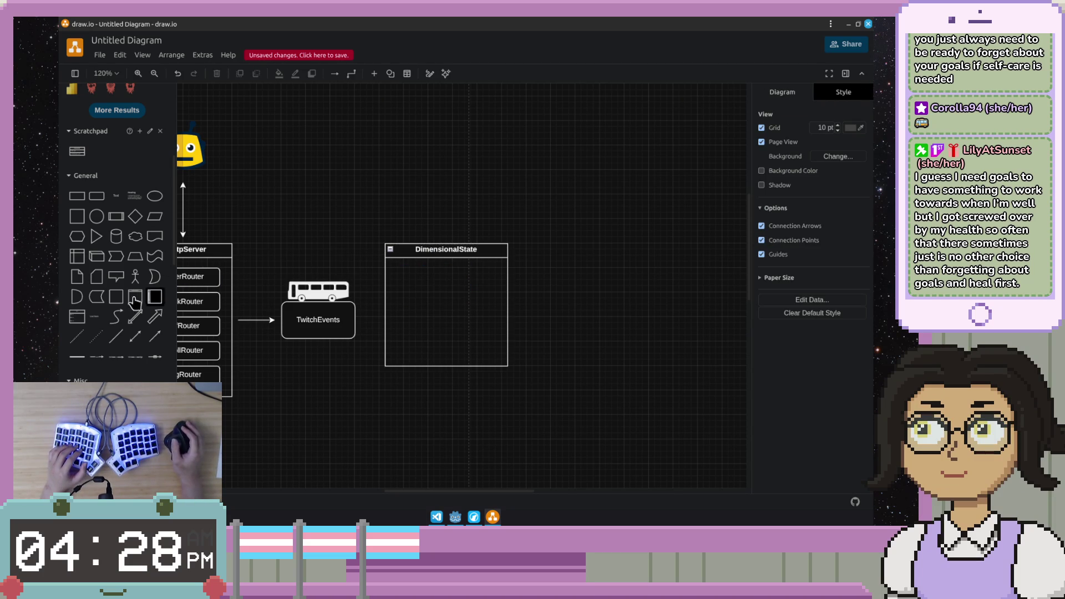
click(452, 518)
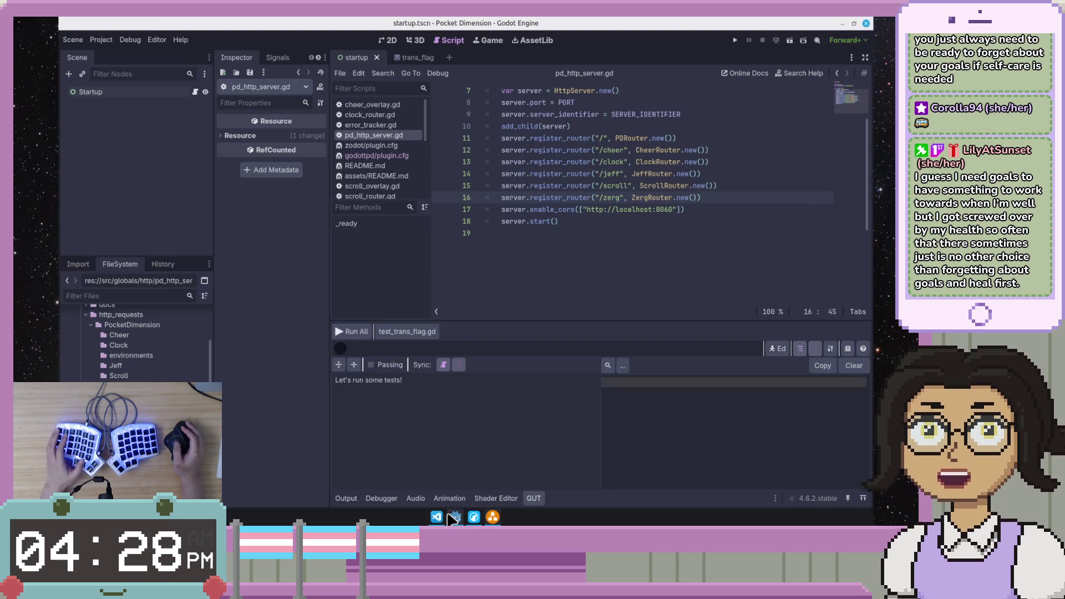
scroll(137, 367, up, 2)
scroll(137, 366, up, 3)
scroll(138, 380, up, 2)
scroll(137, 380, down, 5)
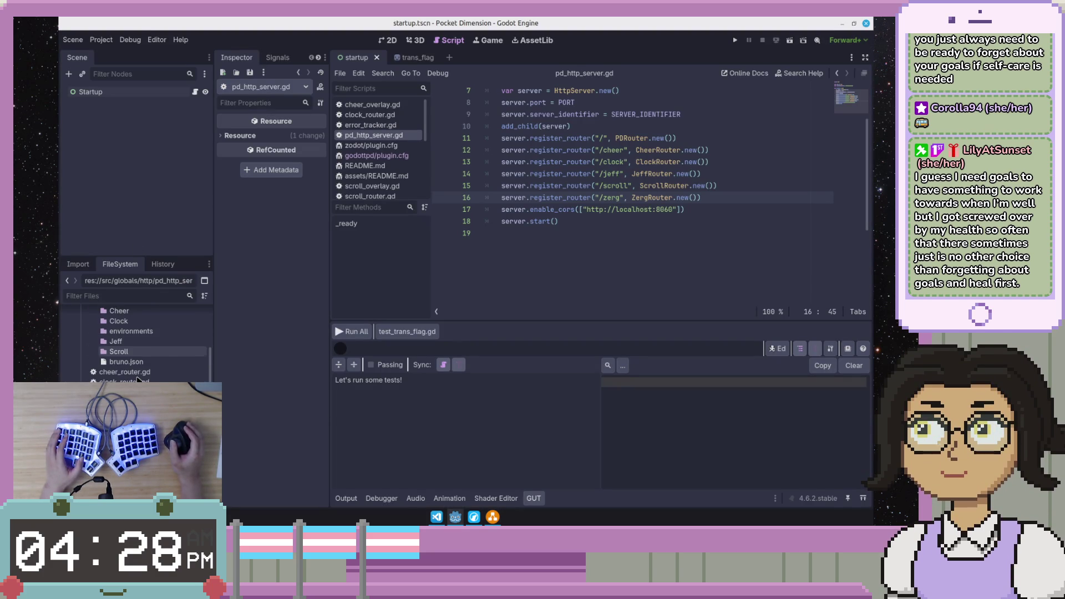
scroll(137, 379, down, 3)
scroll(138, 379, down, 5)
scroll(137, 378, down, 5)
scroll(146, 362, down, 3)
scroll(145, 366, down, 3)
scroll(146, 368, down, 2)
scroll(146, 368, down, 2)
scroll(147, 368, down, 2)
scroll(146, 368, up, 5)
scroll(146, 368, up, 5)
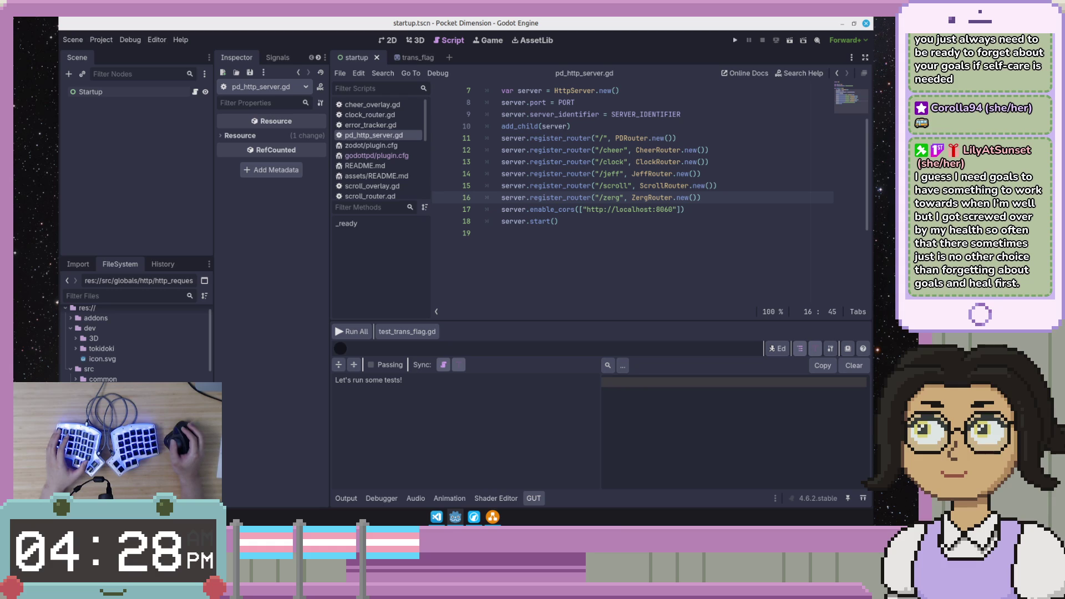
scroll(138, 342, down, 3)
scroll(137, 367, down, 5)
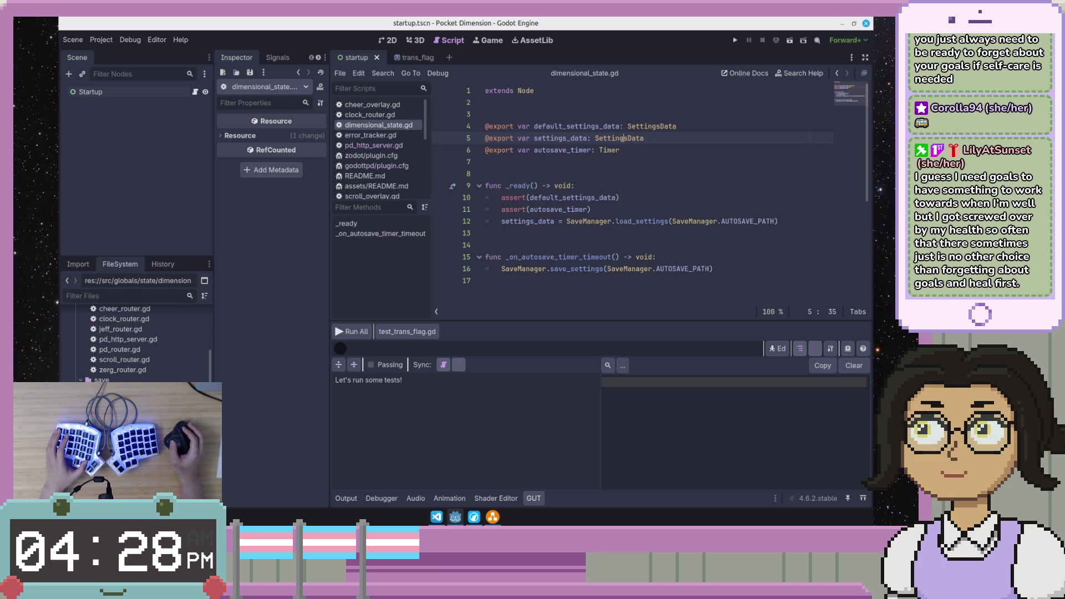
Step: Review the settings_data and autosave_timer exports and SaveManager reference, then Alt+Tab to draw.io
click(629, 193)
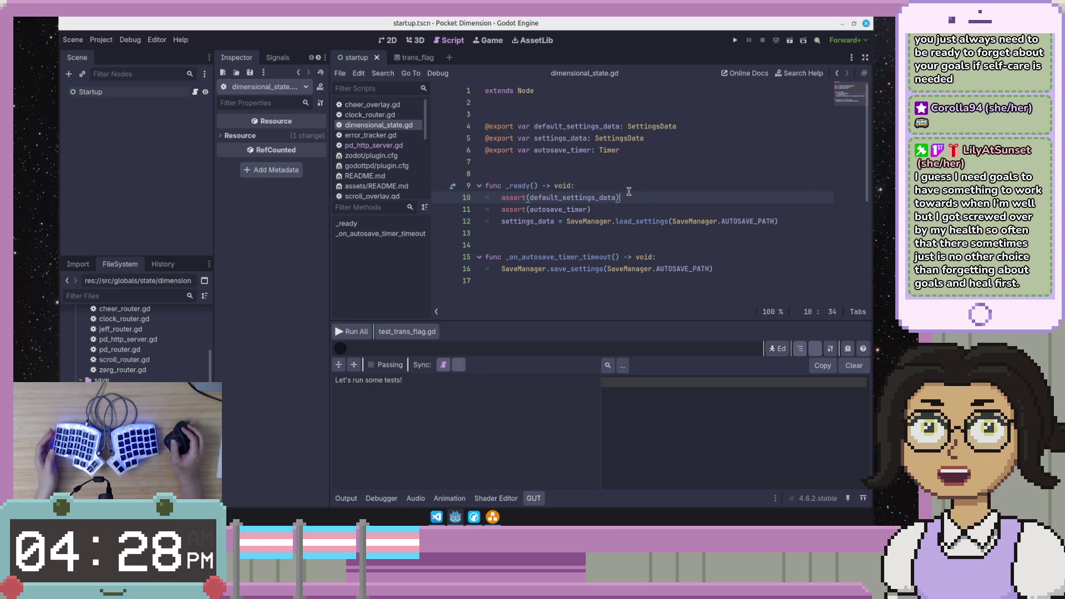
click(632, 160)
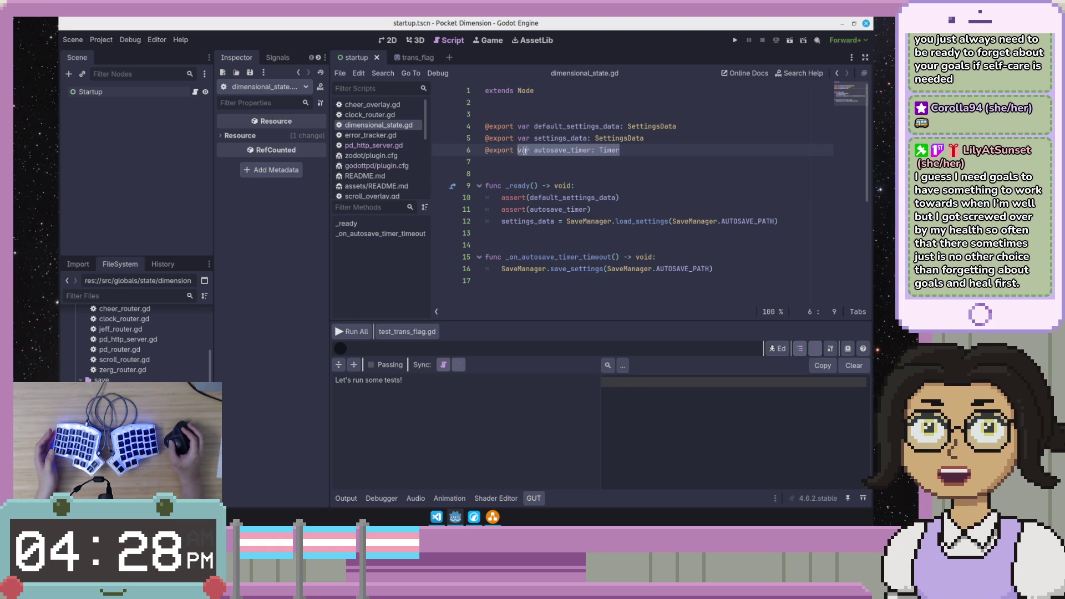
click(537, 139)
drag(535, 139, 657, 145)
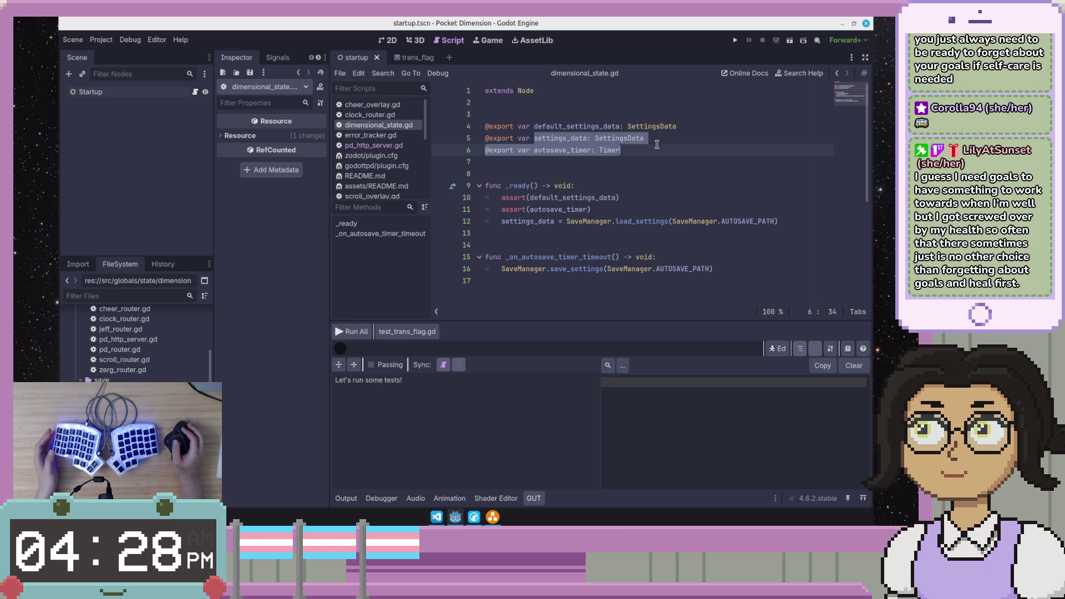
click(657, 145)
double_click(523, 269)
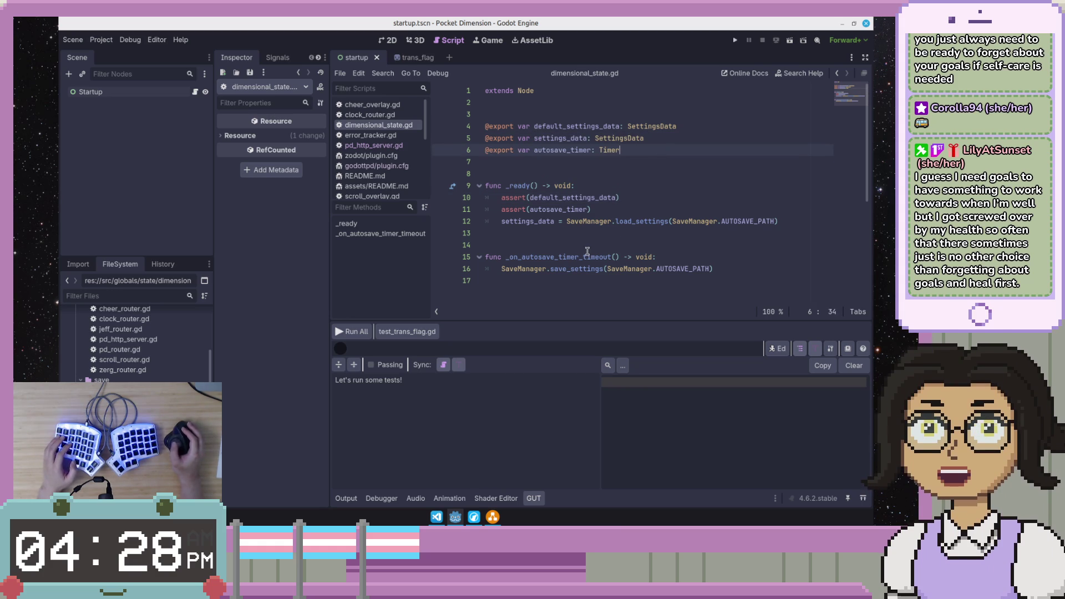
key(alt+Tab)
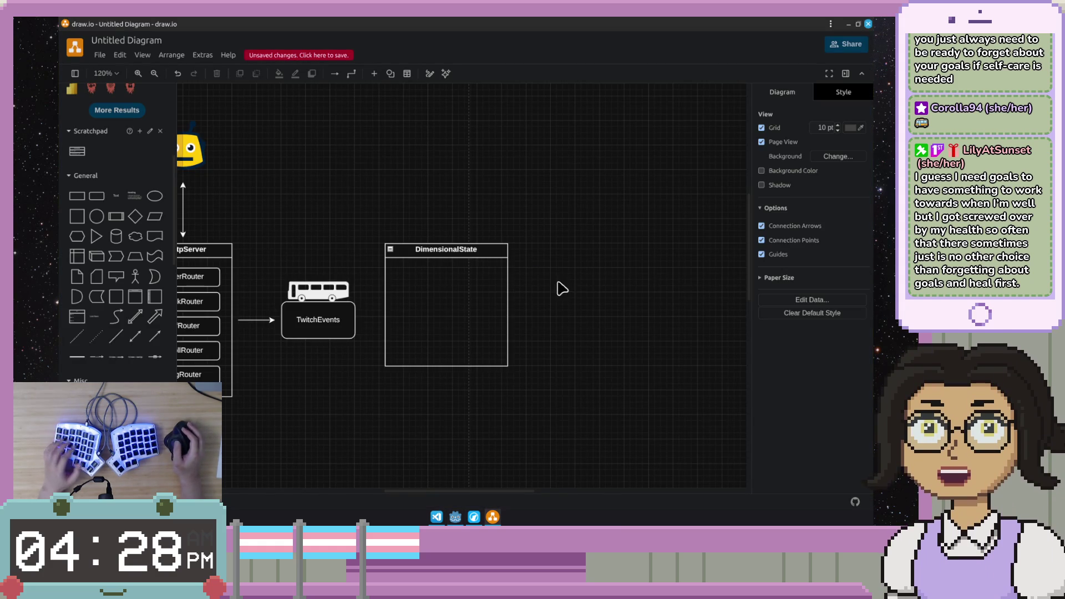
Step: Place a box above DimensionalState labelled SavingManager and save the diagram
drag(436, 418, 550, 394)
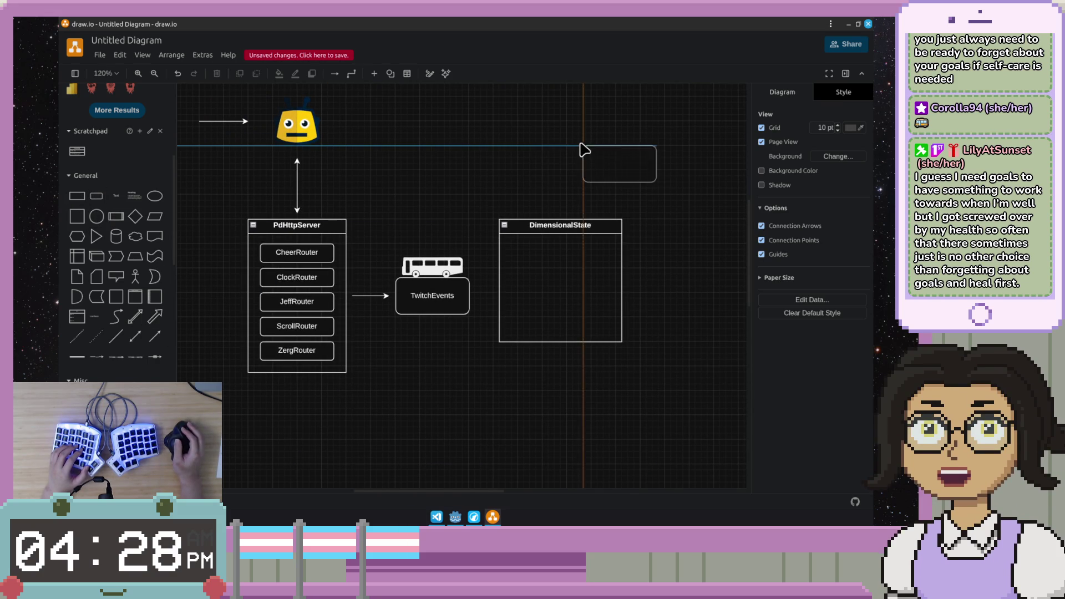
drag(526, 149, 528, 150)
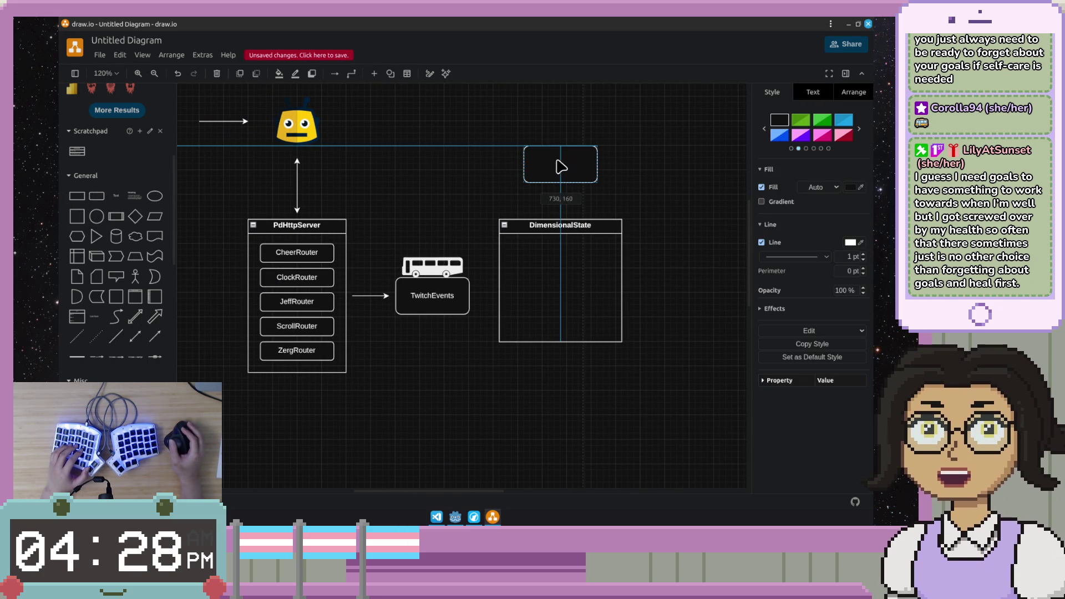
double_click(557, 166)
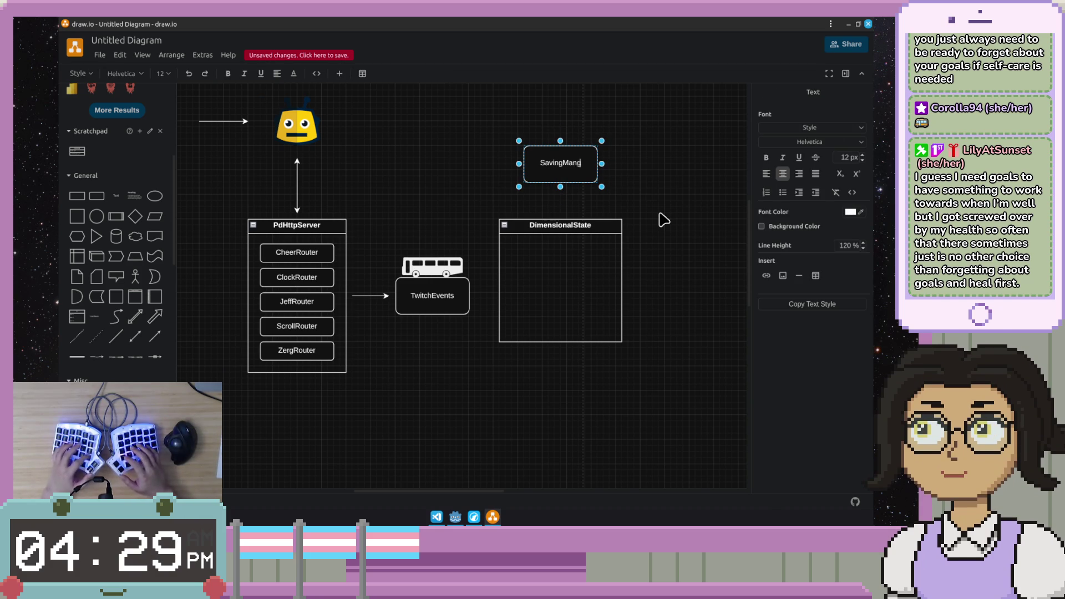
key(Escape)
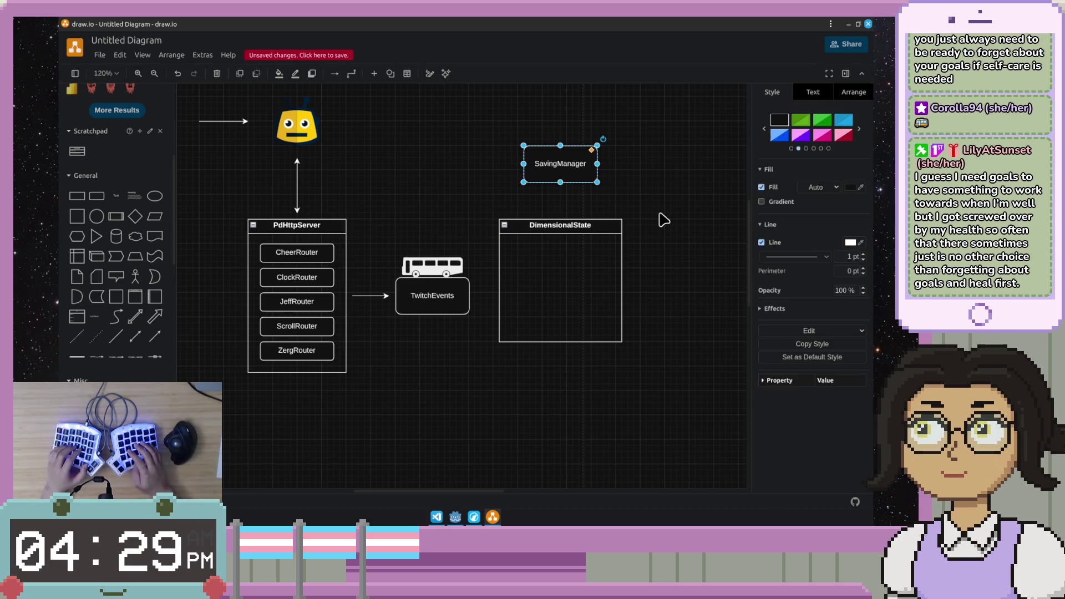
key(ctrl+s)
click(557, 299)
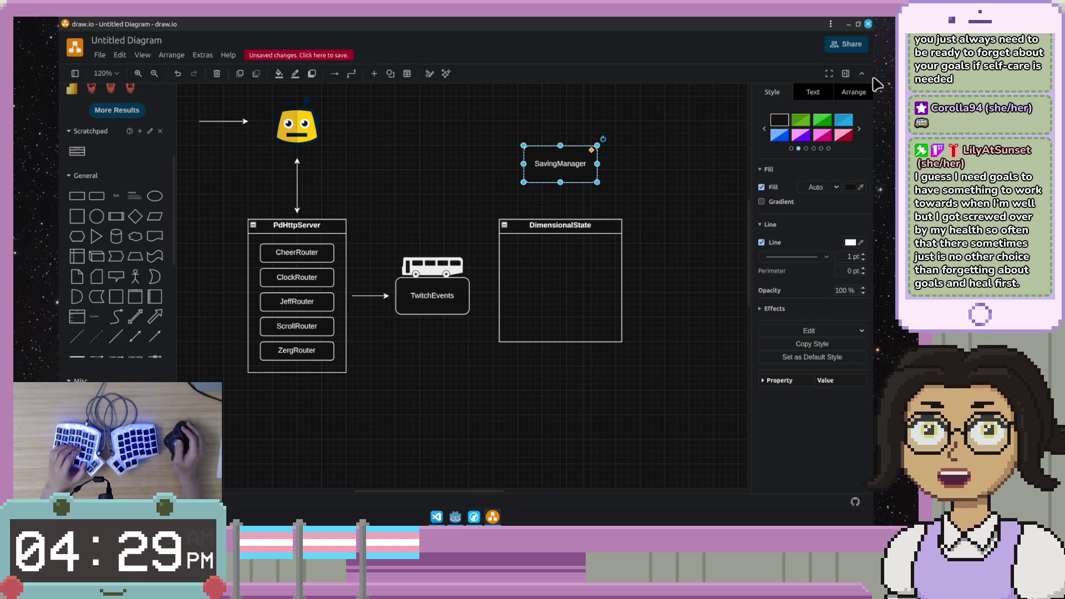
click(666, 153)
Step: Shift SavingManager and DimensionalState together slightly to the right
drag(666, 148, 648, 197)
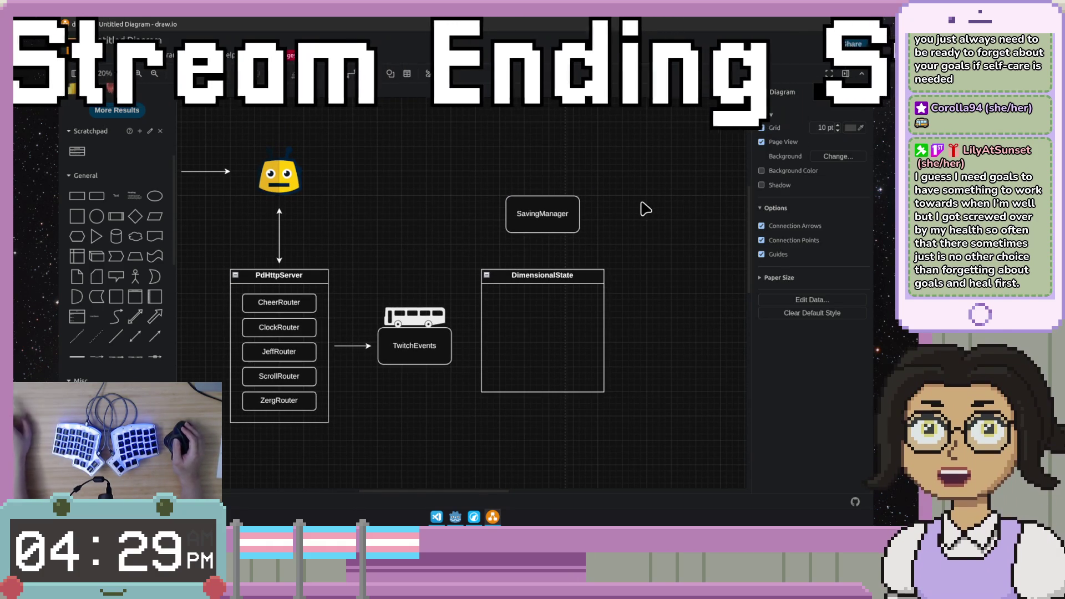
click(543, 214)
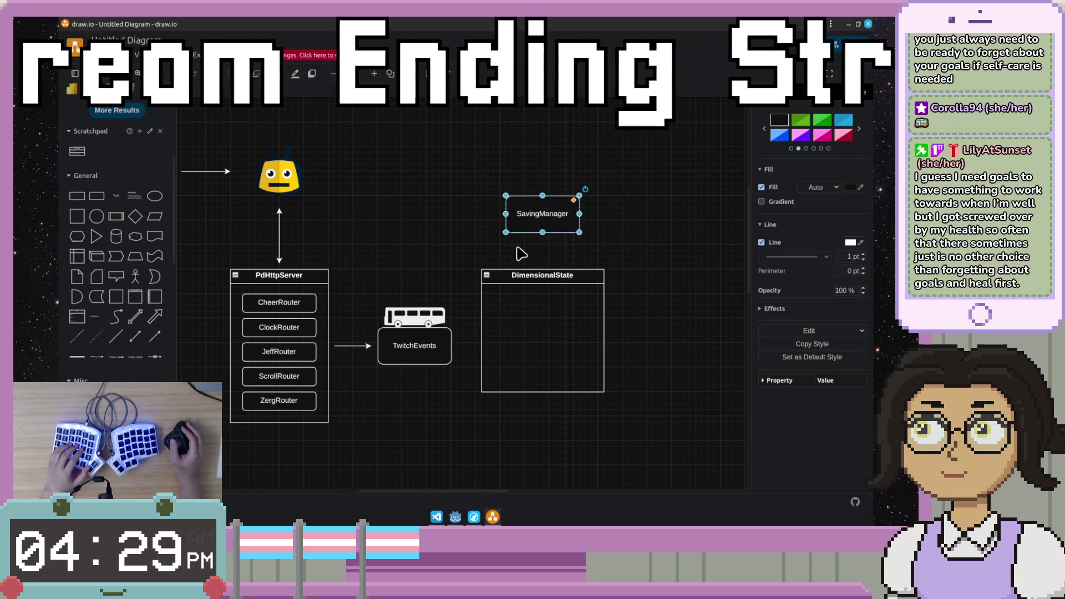
click(675, 300)
drag(677, 301, 638, 348)
scroll(694, 303, down, 2)
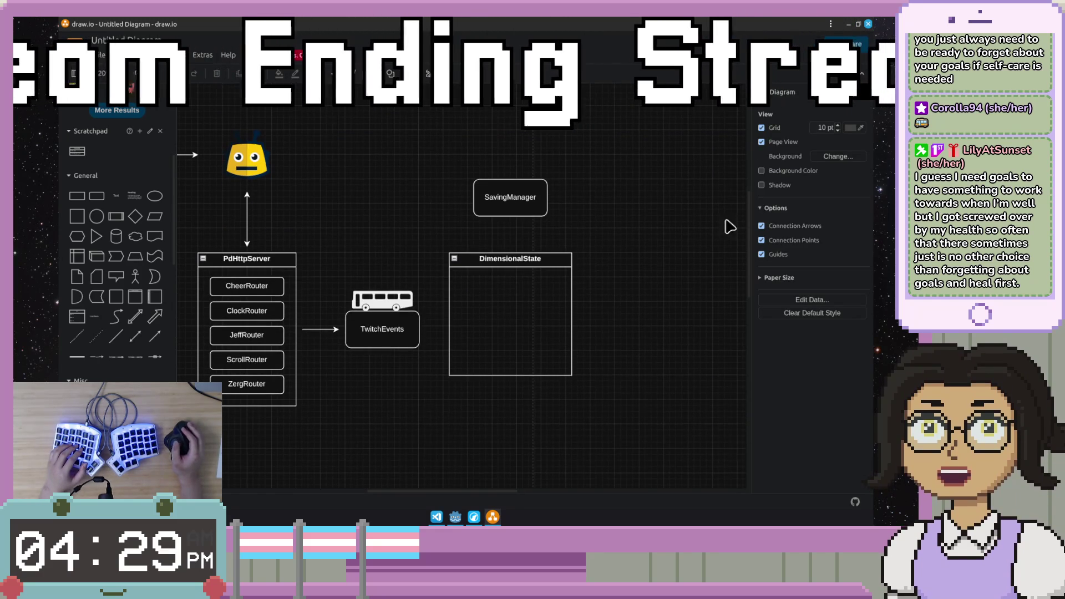
drag(630, 184, 430, 449)
drag(542, 279, 567, 278)
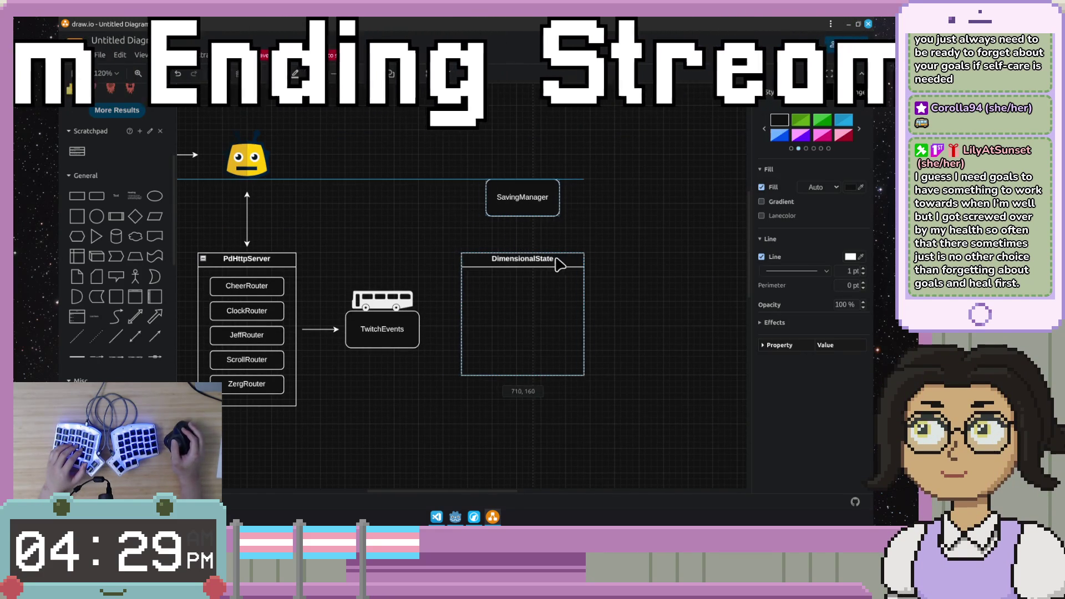
click(440, 406)
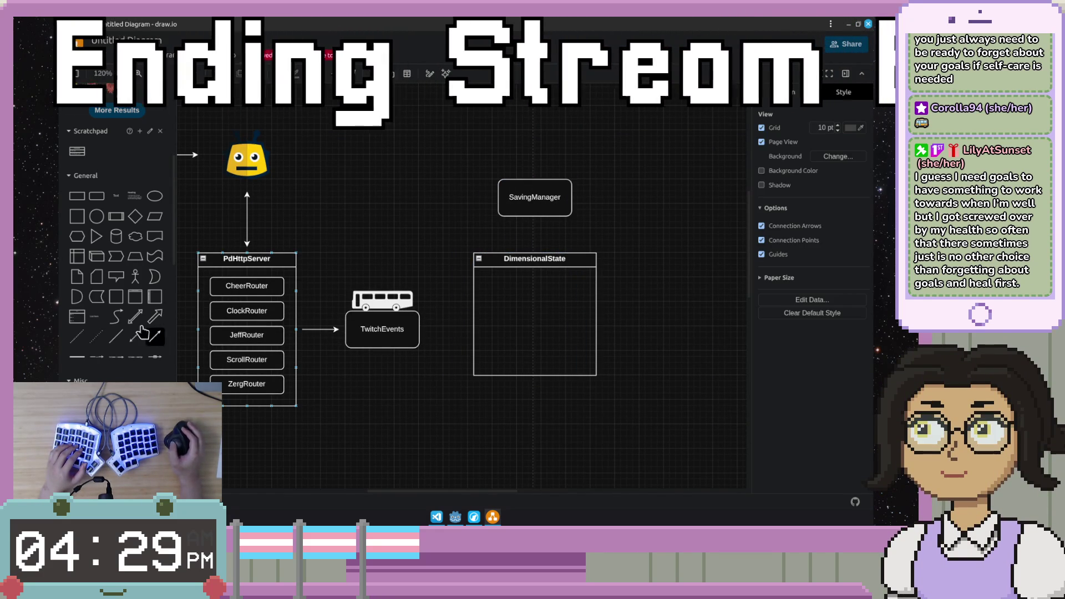
Step: Add an arrow from TwitchEvents toward DimensionalState, then delete it again
mouse_move(120, 345)
mouse_down()
mouse_move(441, 325)
mouse_move(426, 333)
mouse_move(467, 337)
mouse_up()
click(447, 361)
click(458, 323)
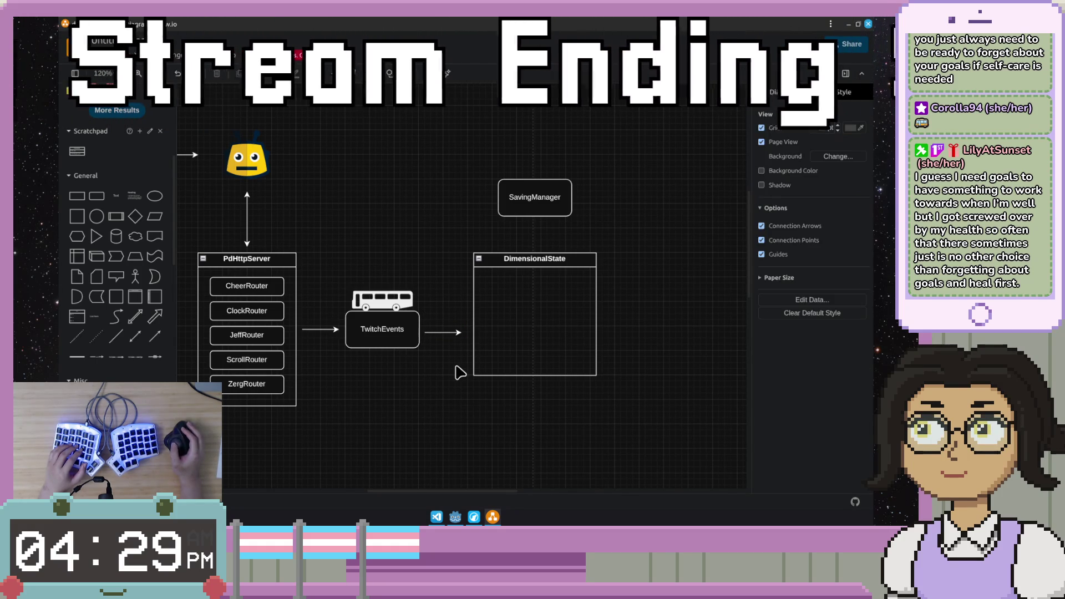
click(542, 325)
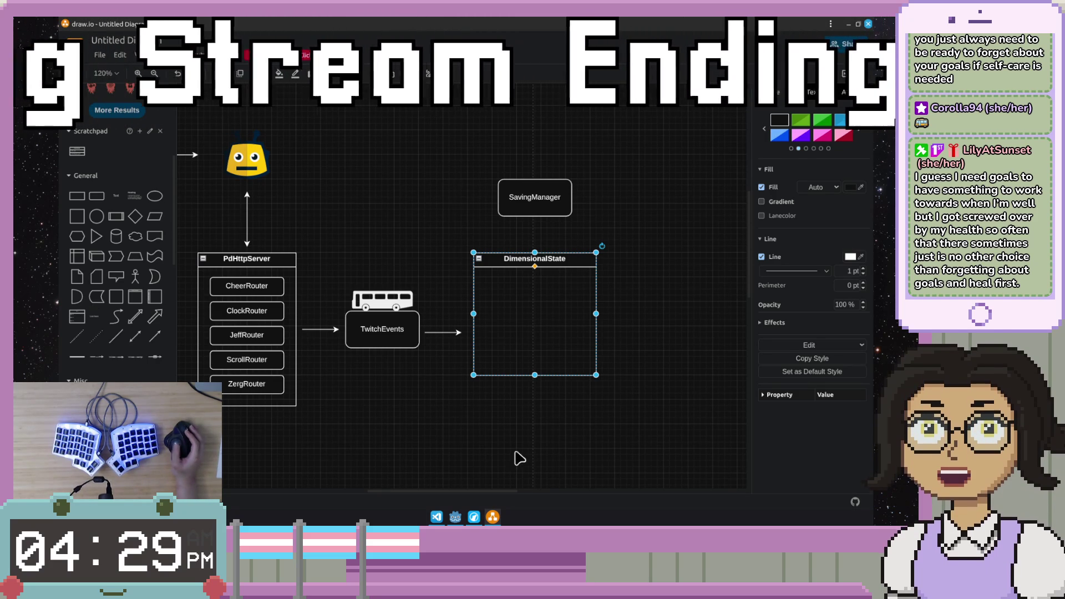
click(448, 391)
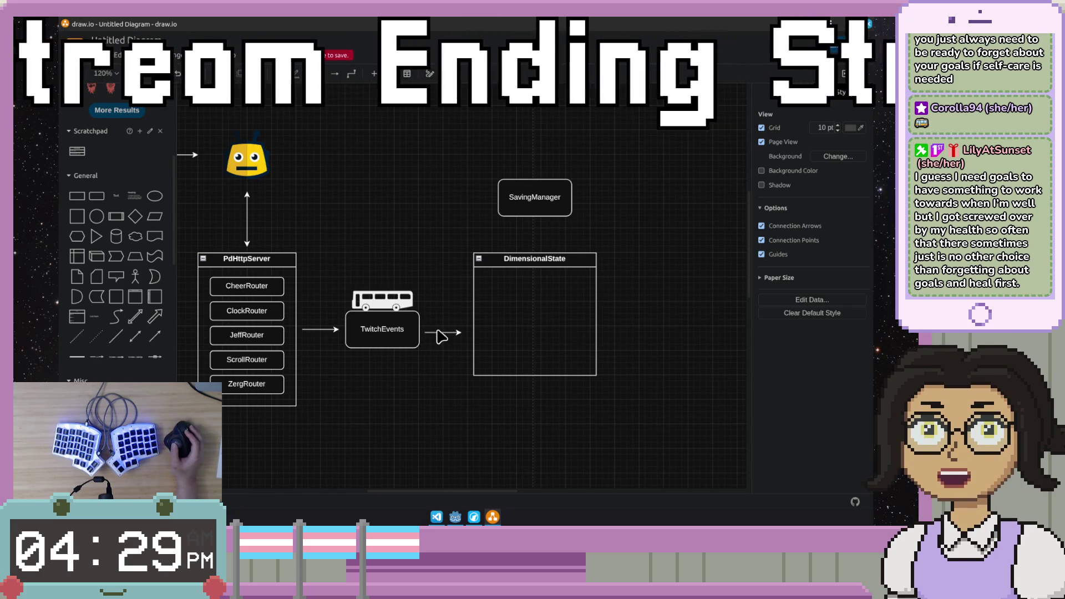
click(436, 332)
key(Delete)
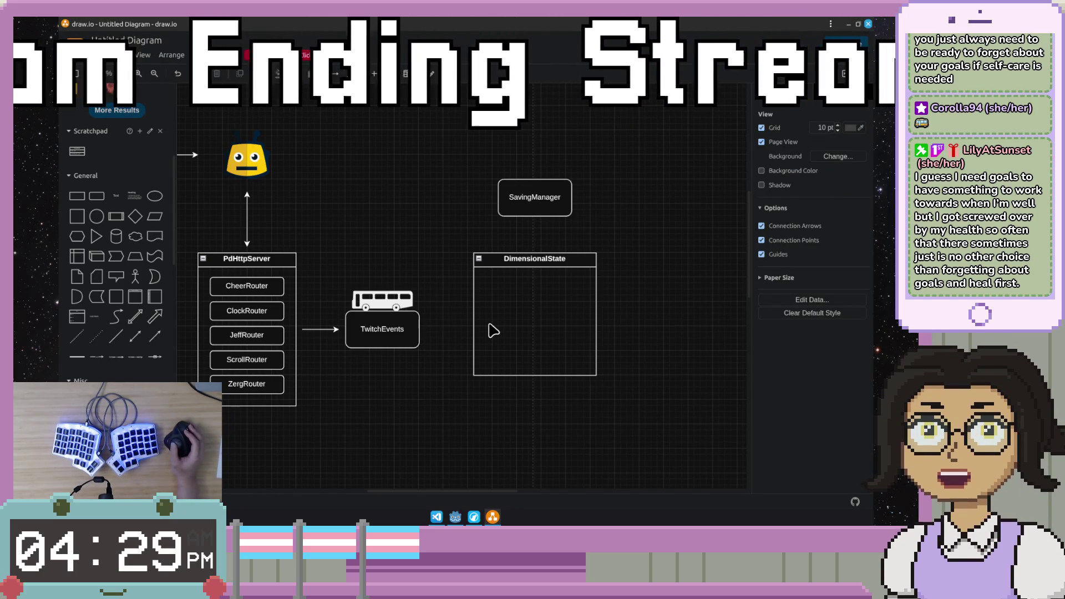
scroll(474, 439, down, 3)
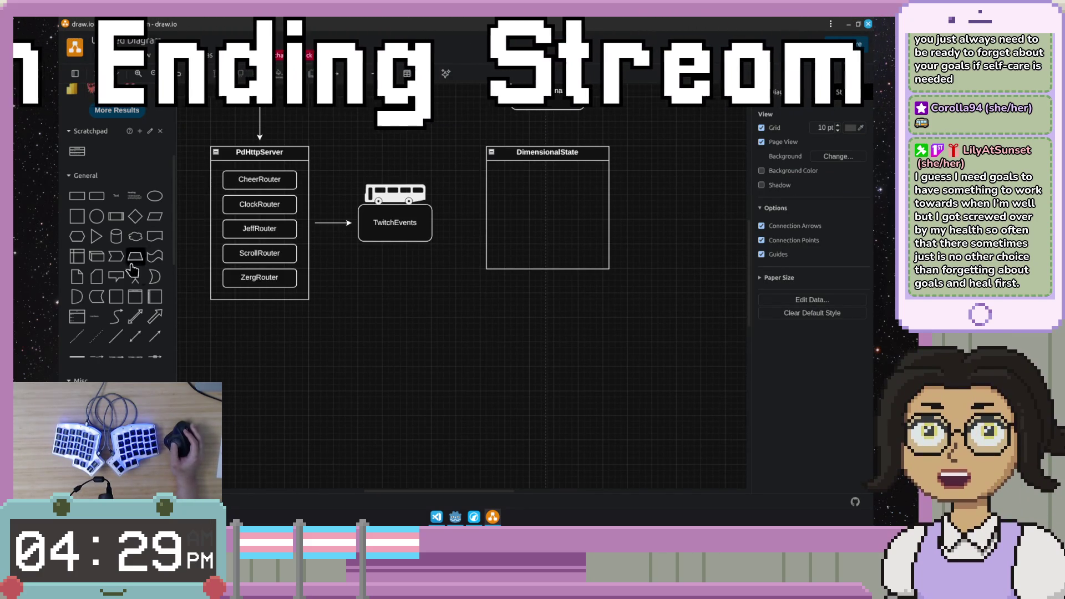
mouse_move(116, 296)
mouse_down()
mouse_move(323, 324)
mouse_move(354, 308)
mouse_up()
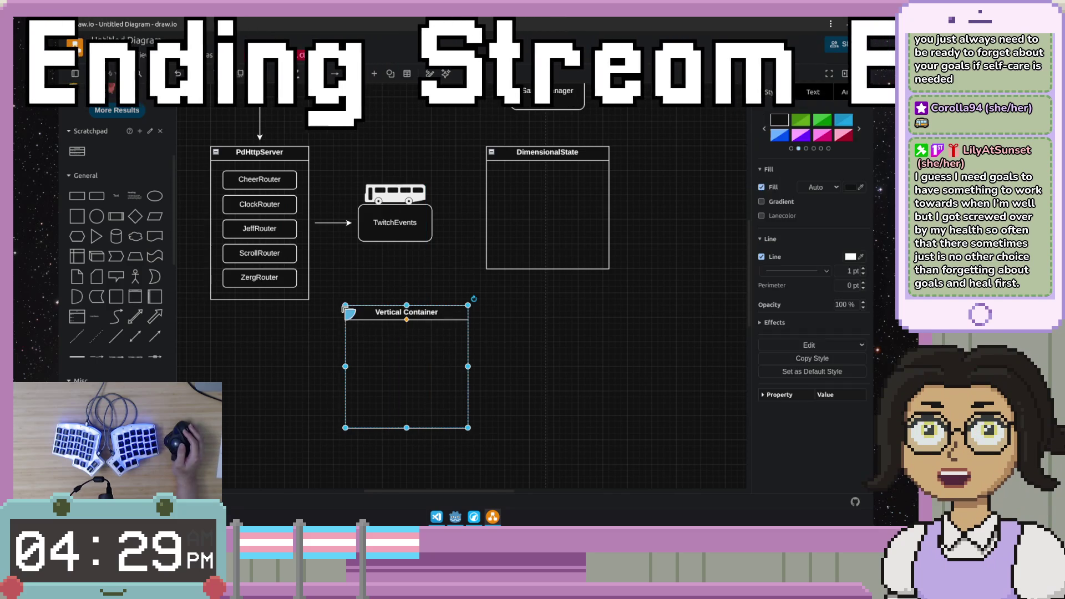
Step: Title the new container Overlays and connect TwitchEvents down to it with an arrow
double_click(399, 311)
key(BackSpace)
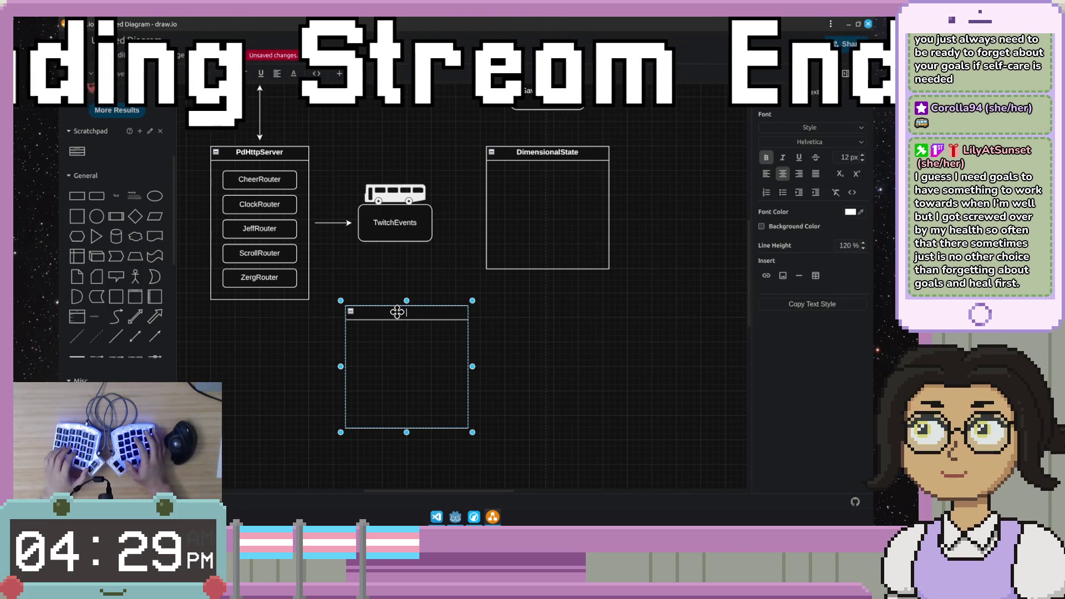
text(DyOverlays)
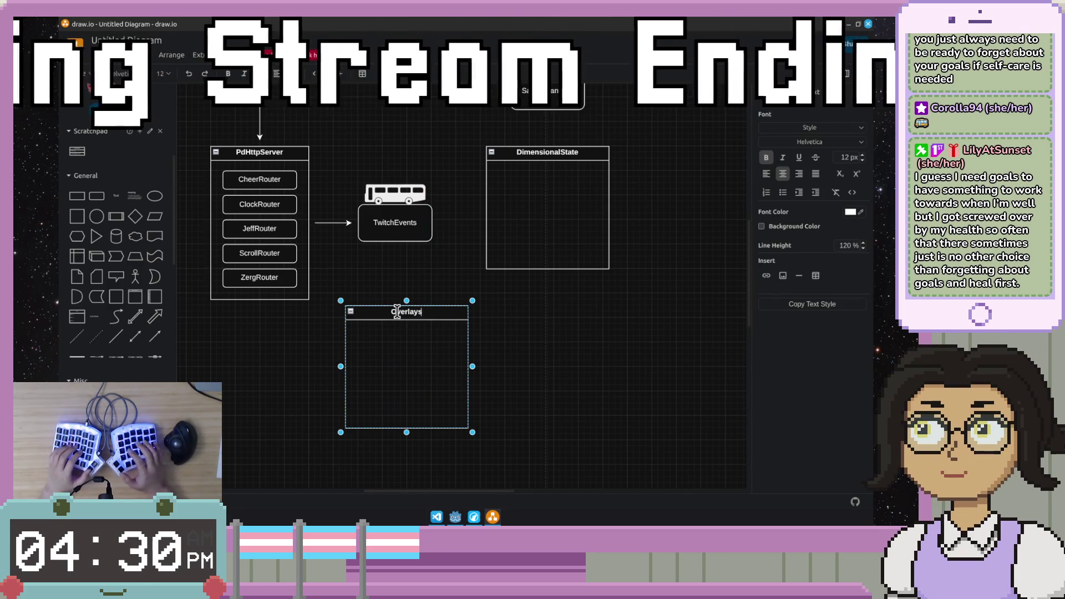
click(645, 395)
mouse_move(148, 334)
mouse_down()
mouse_move(396, 273)
mouse_move(397, 254)
mouse_move(400, 301)
mouse_move(395, 293)
mouse_up()
Step: Select PdHttpServer and TwitchEvents, check their context-menu actions, and clear the selection
right_click(368, 297)
click(340, 285)
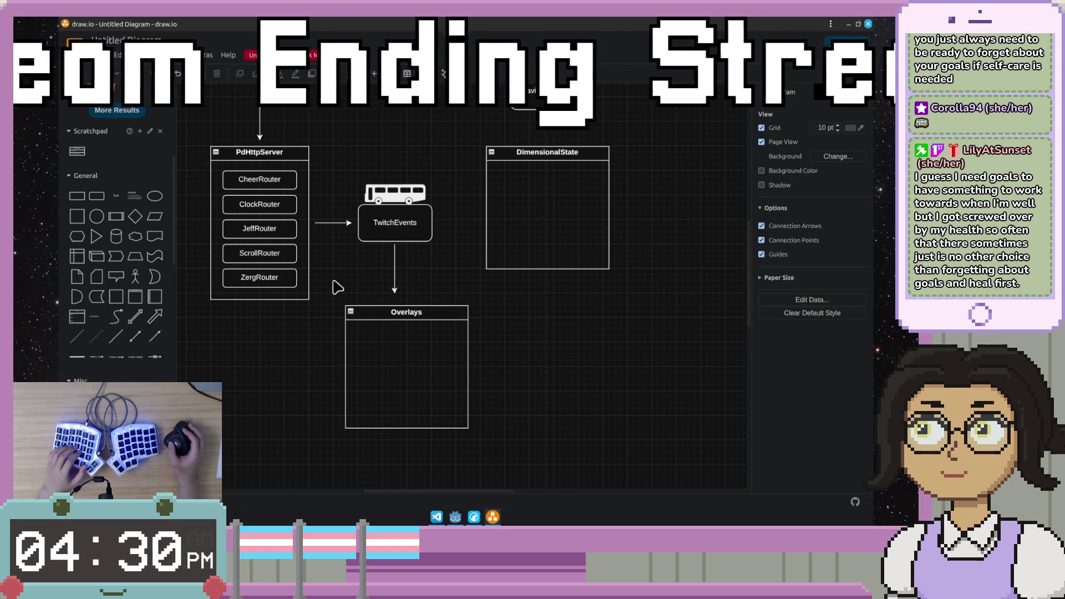
double_click(323, 270)
click(323, 298)
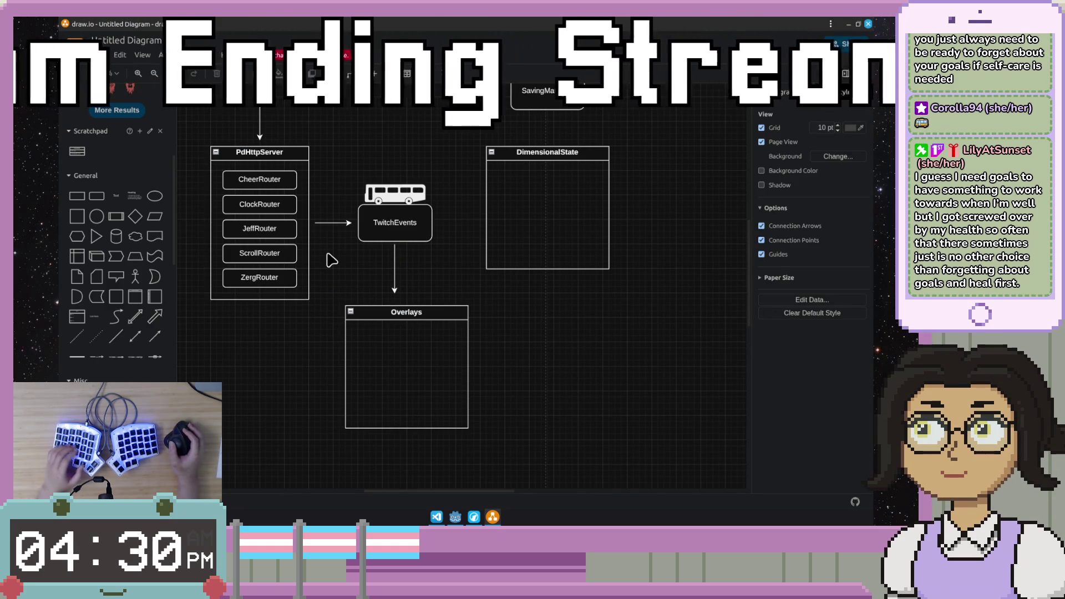
click(303, 213)
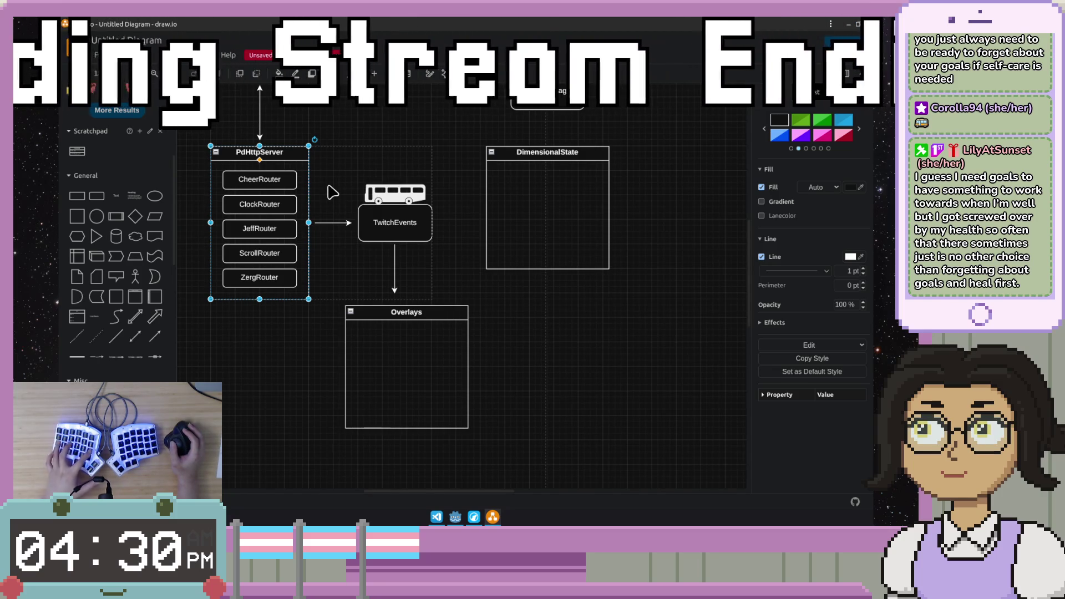
shift+click(391, 201)
right_click(313, 182)
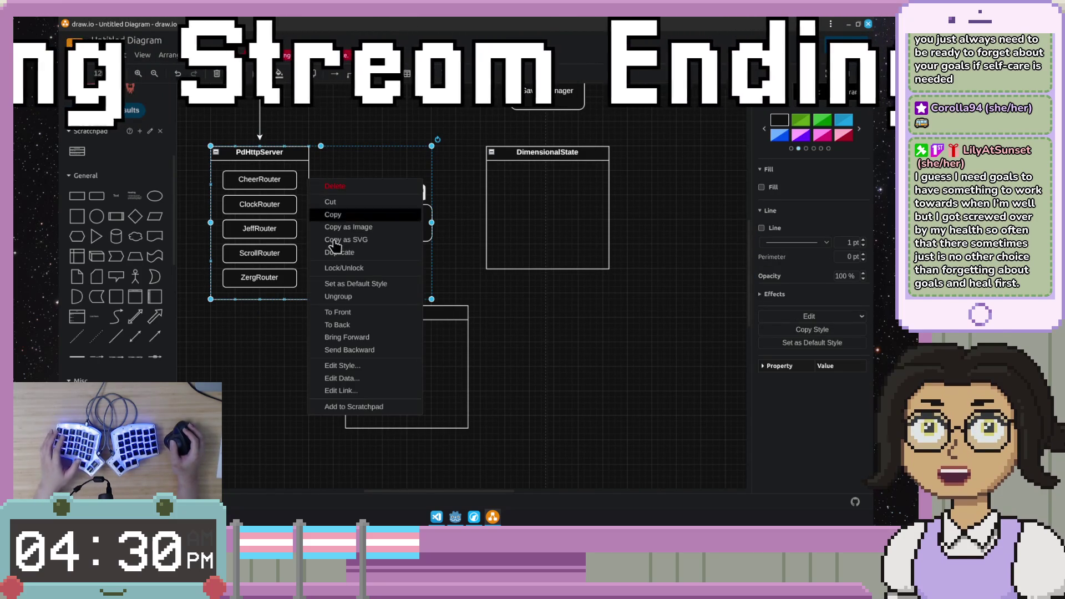
click(338, 296)
click(460, 285)
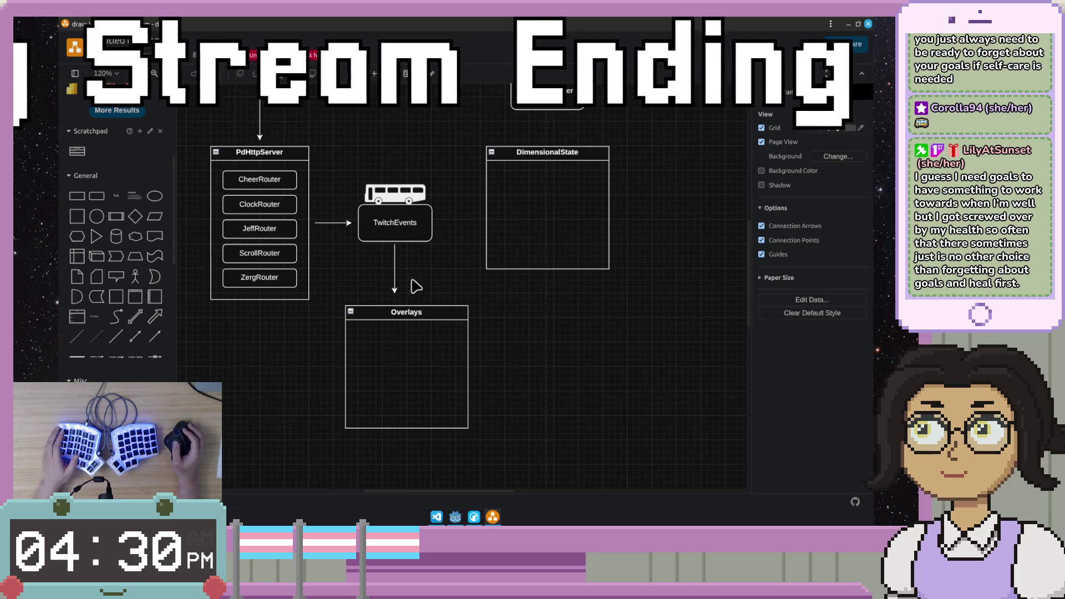
Step: Add a shortened CheerOverlay box inside the Overlays container
mouse_move(97, 195)
mouse_down()
mouse_move(387, 317)
mouse_move(364, 333)
mouse_up()
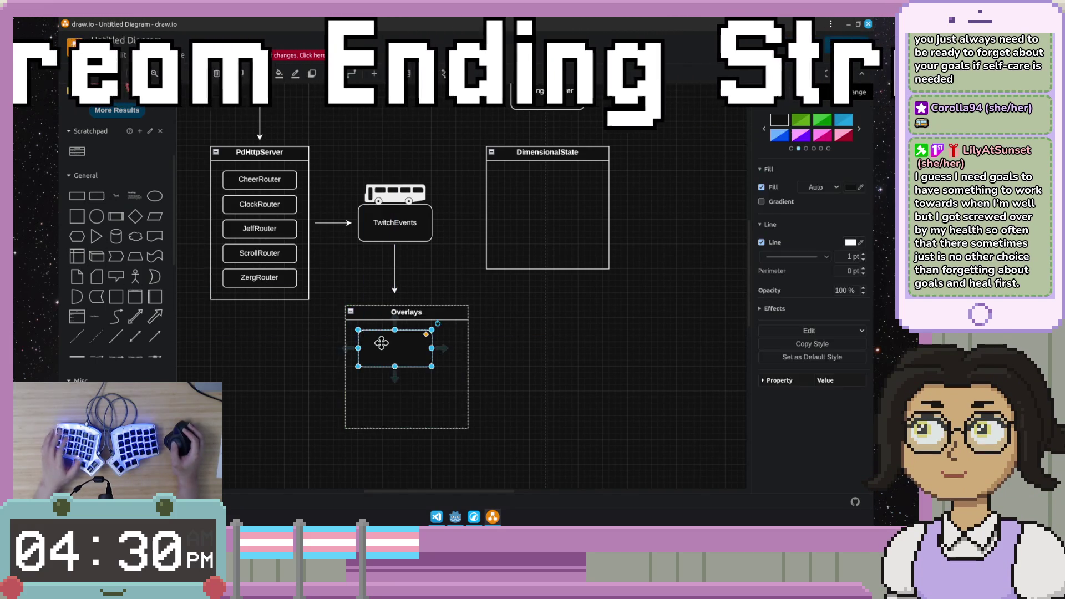
key(Return)
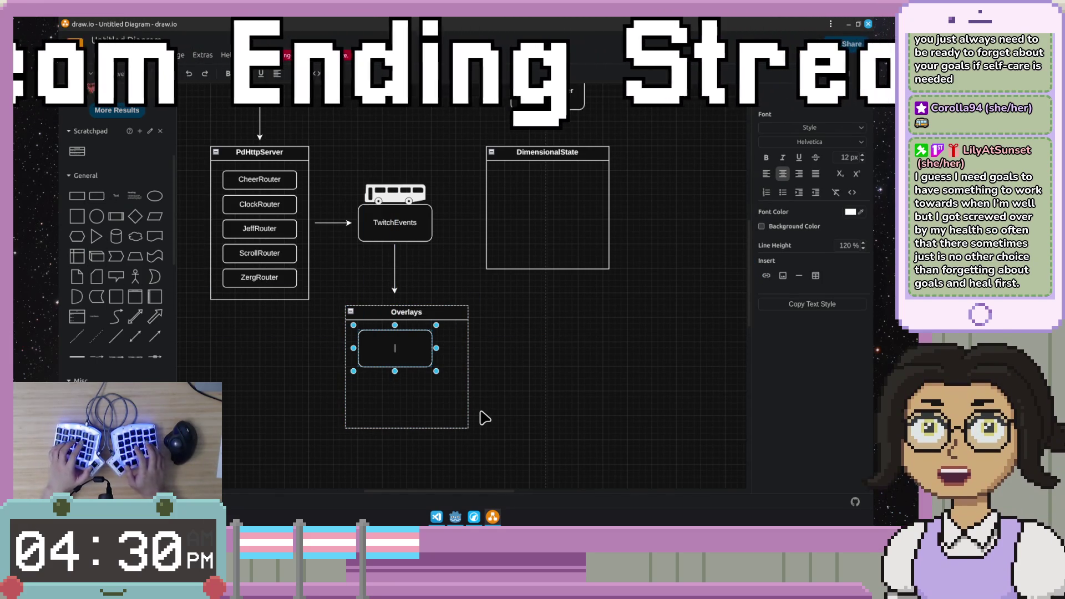
text(cheeO)
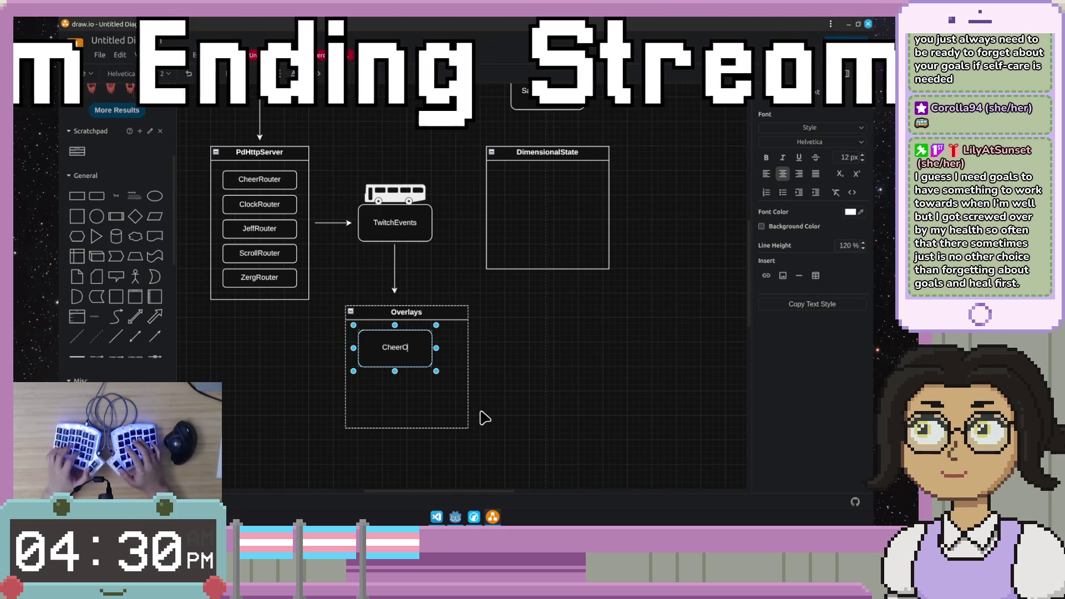
text(verlay)
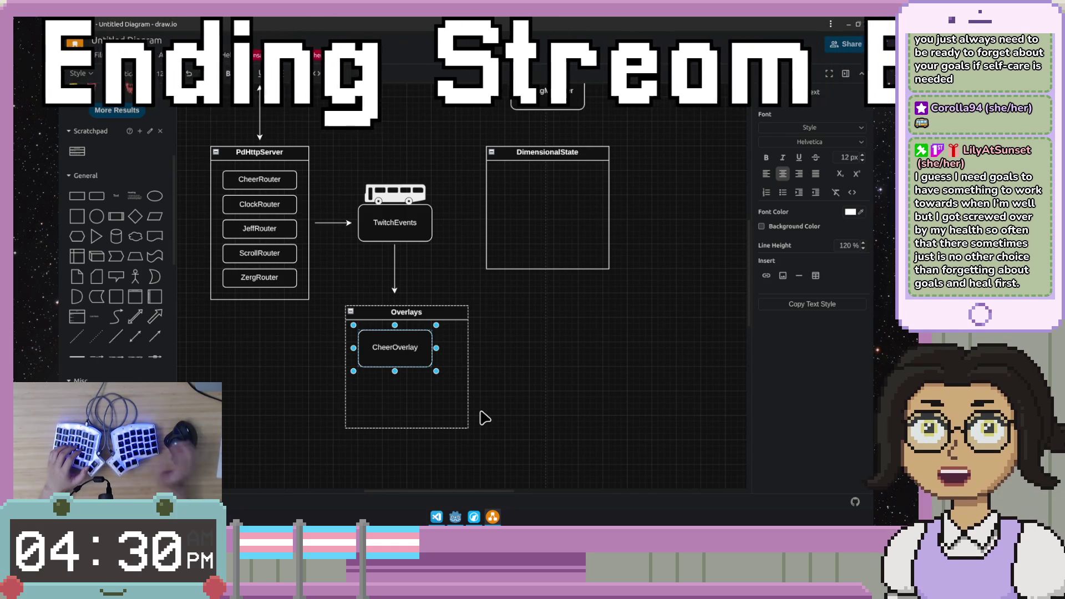
drag(395, 369, 398, 352)
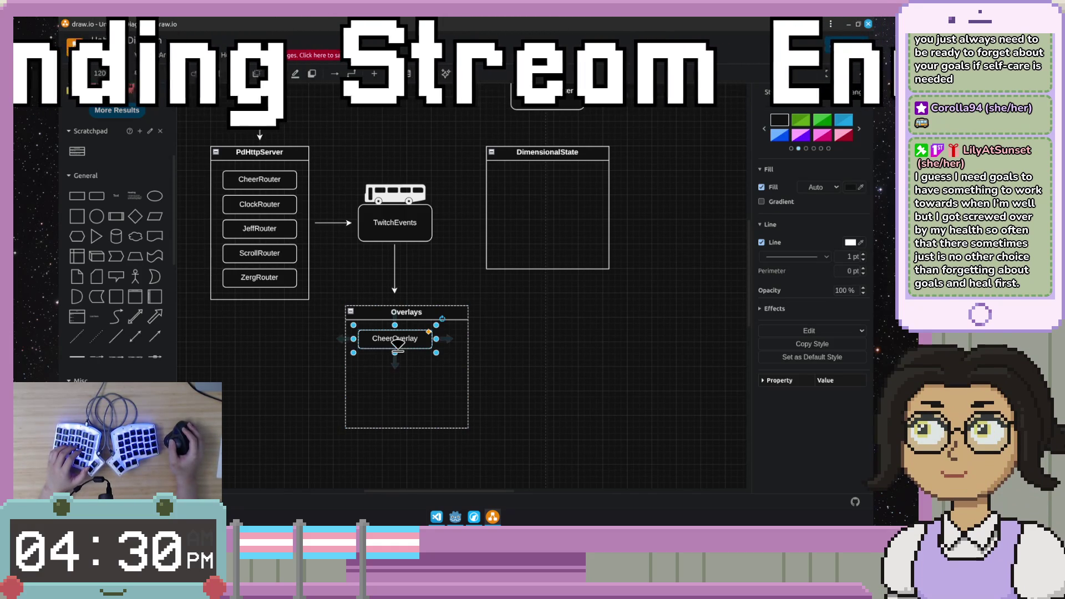
click(281, 357)
Step: Add a second box, correcting its label from ClockRouter to ClockOverlay, and shorten it
drag(141, 227, 367, 366)
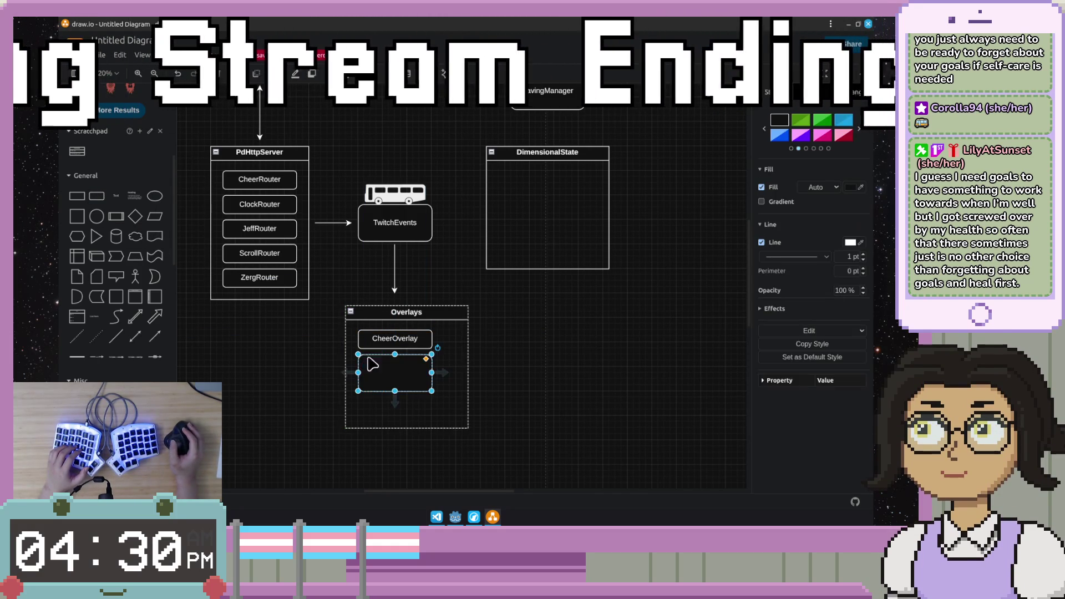
key(F2)
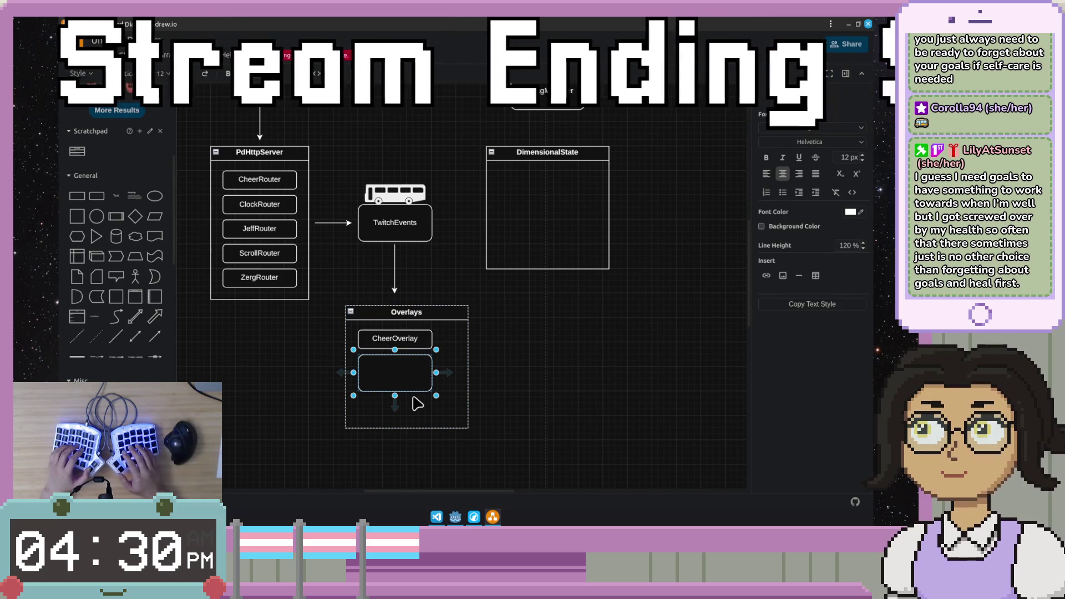
text(C)
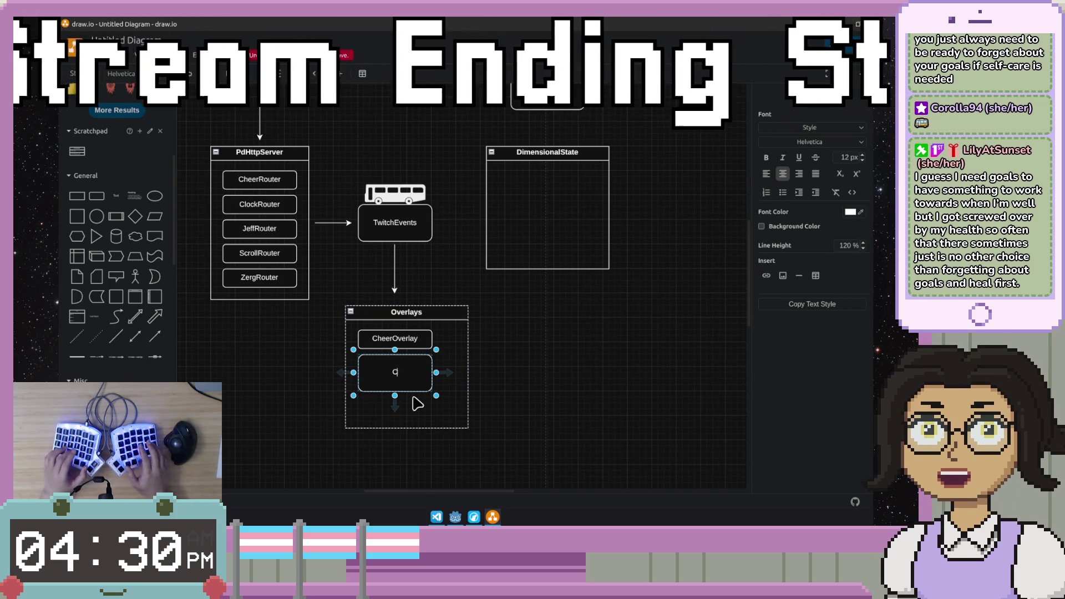
text(lock)
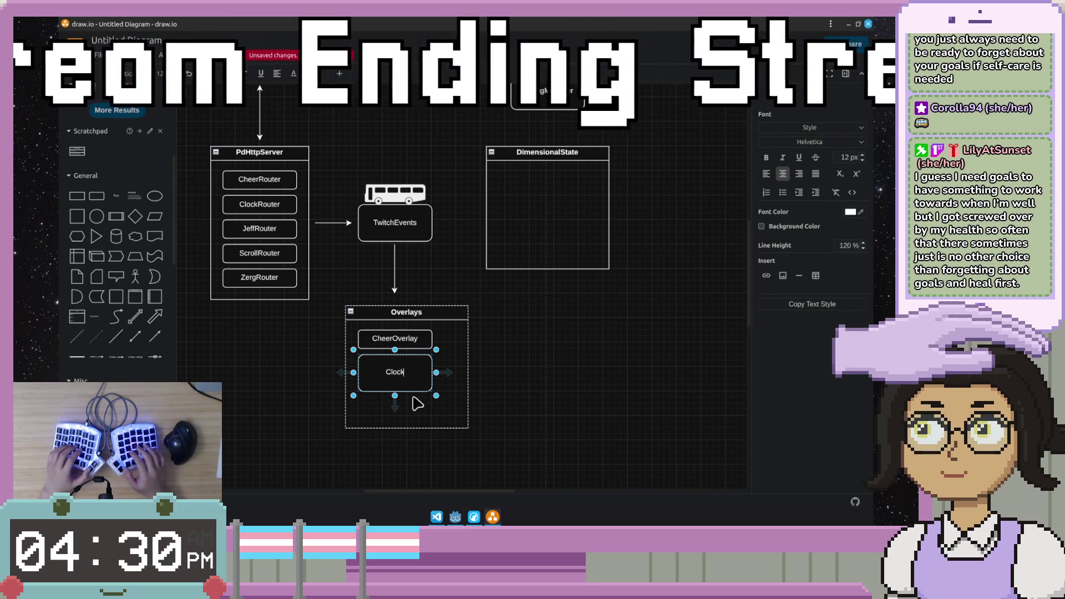
text(Router)
key(Escape)
key(F2)
key(BackSpace)
key(BackSpace)
key(BackSpace)
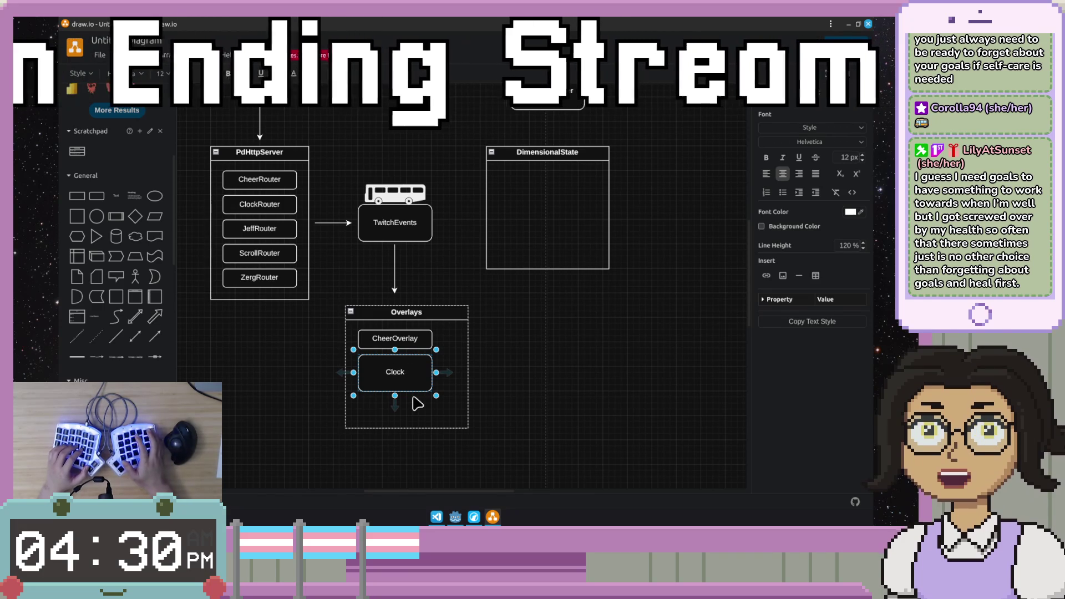
text(Ov)
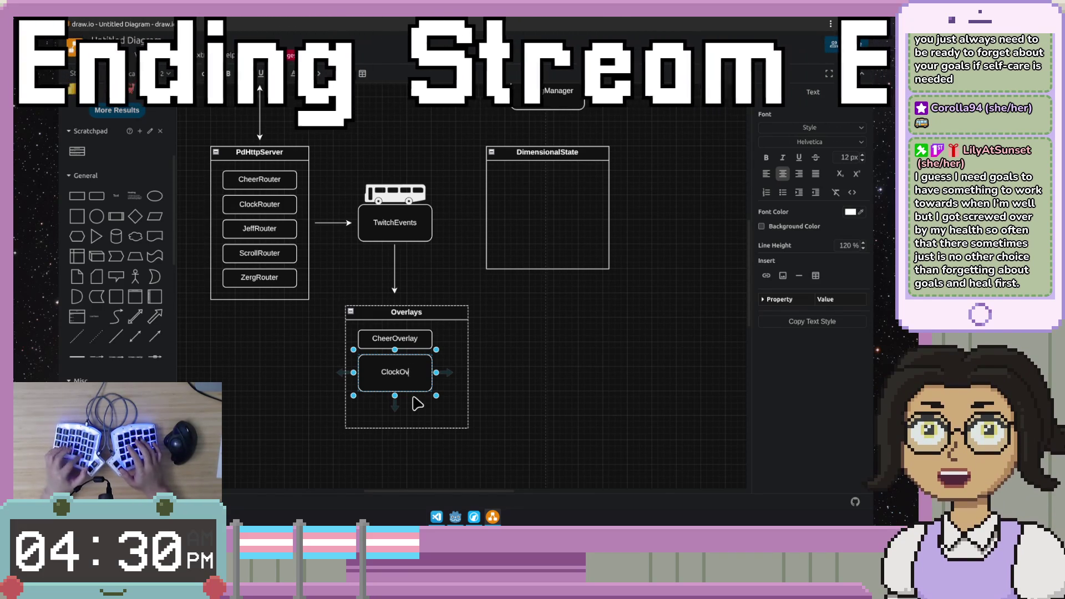
text(erlay)
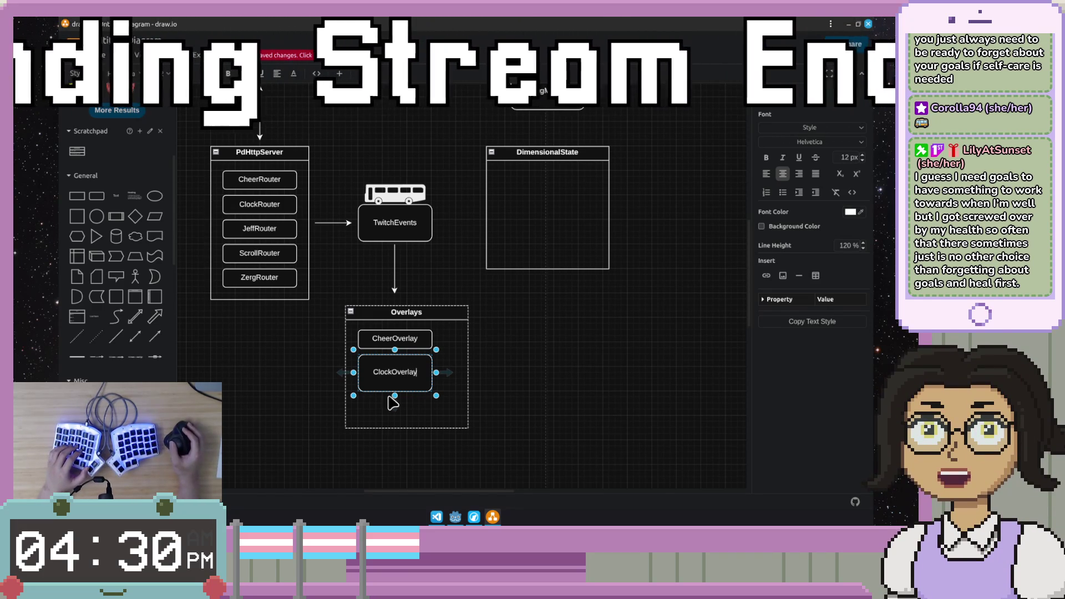
drag(394, 396, 396, 372)
click(526, 362)
Step: Add a third box labelled JeffOverlay below ClockOverlay
mouse_move(162, 362)
mouse_down()
mouse_move(383, 368)
mouse_move(364, 385)
mouse_move(395, 395)
mouse_up()
double_click(415, 408)
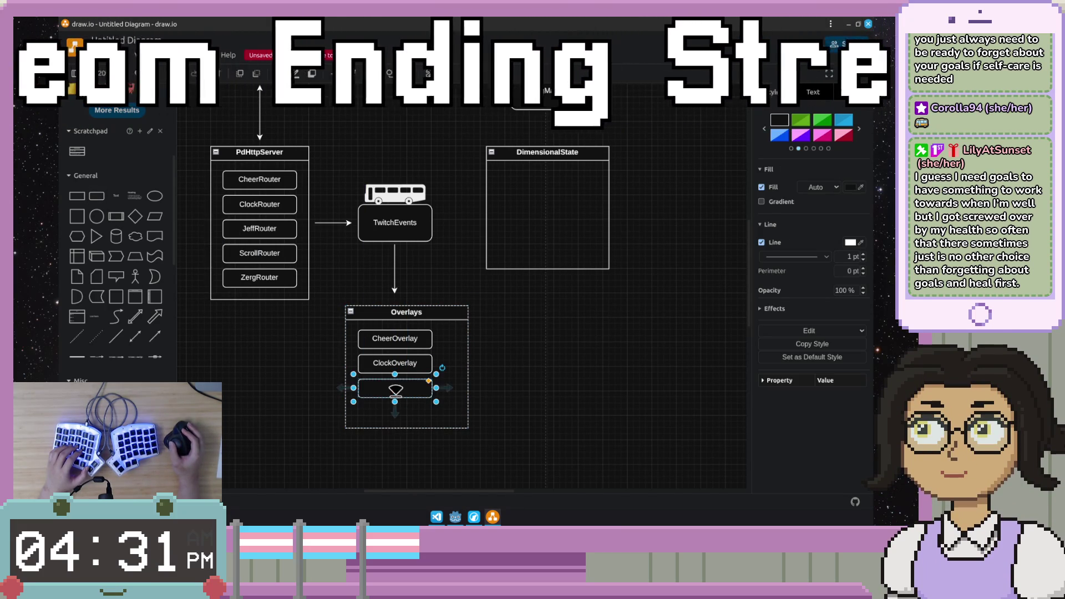
double_click(395, 393)
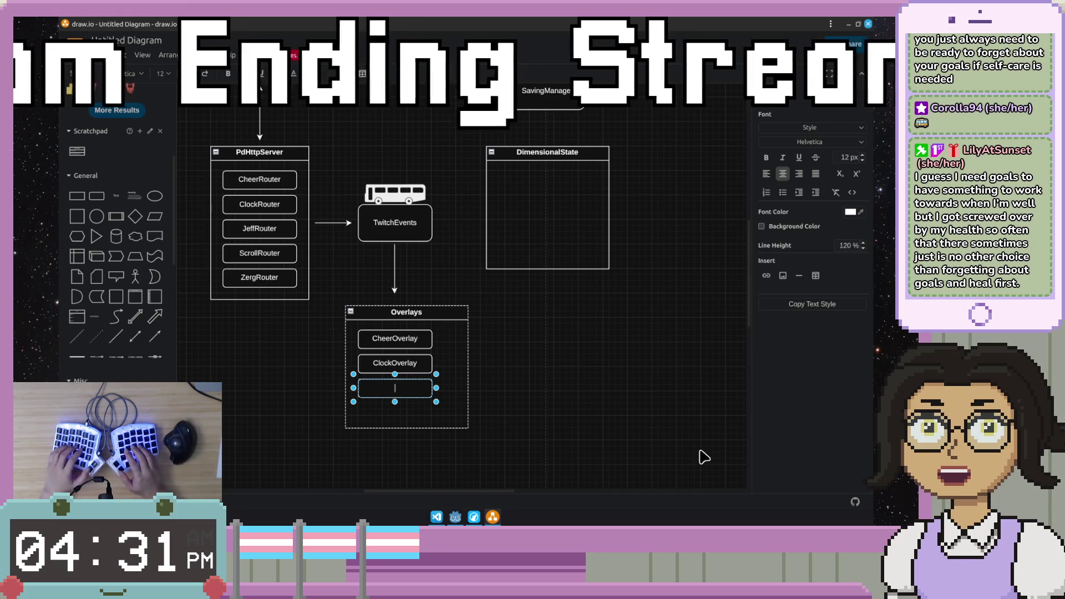
text(Jeff)
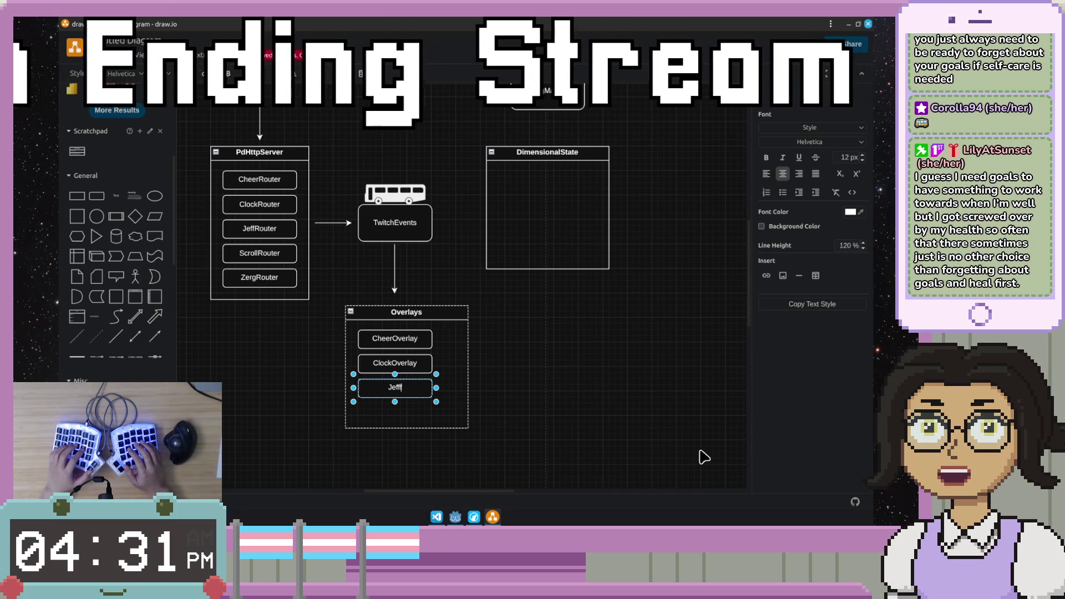
text(Rou)
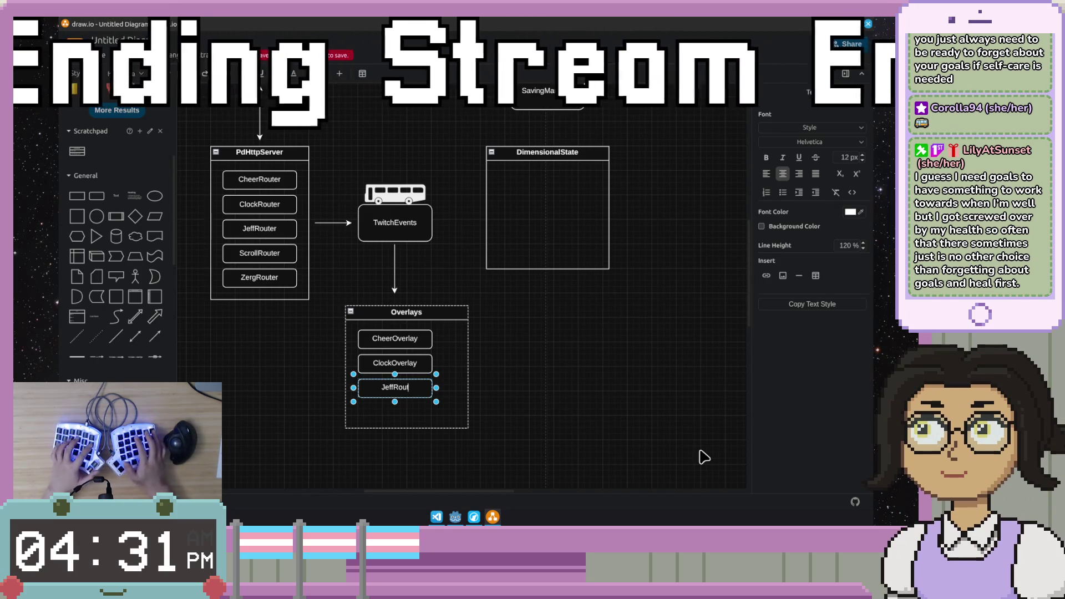
text(te)
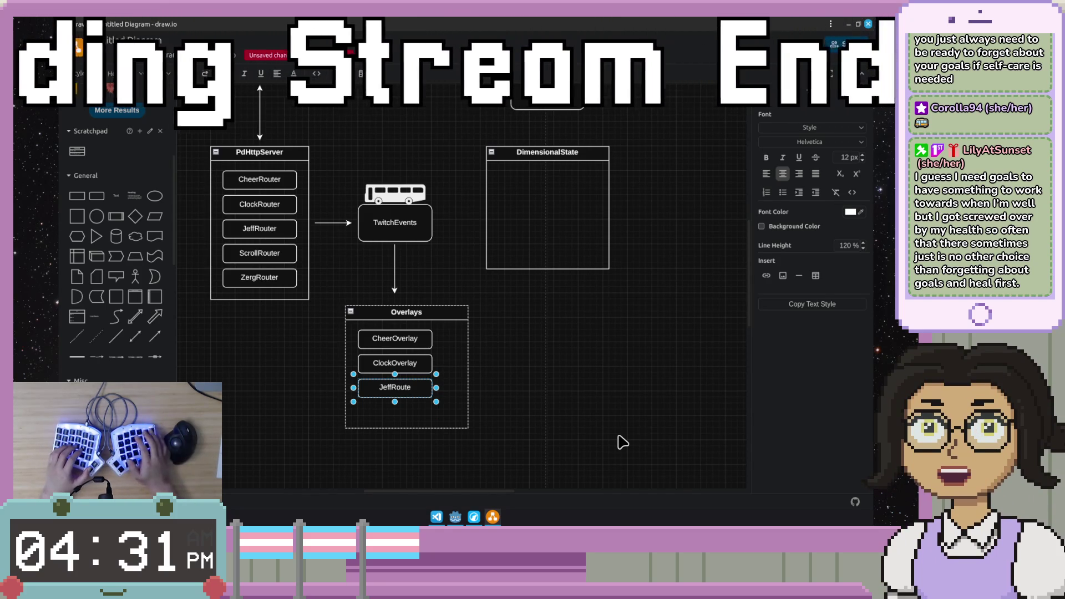
key(BackSpace)
key(BackSpace)
key(BackSpace)
key(BackSpace)
key(BackSpace)
text(Overlay)
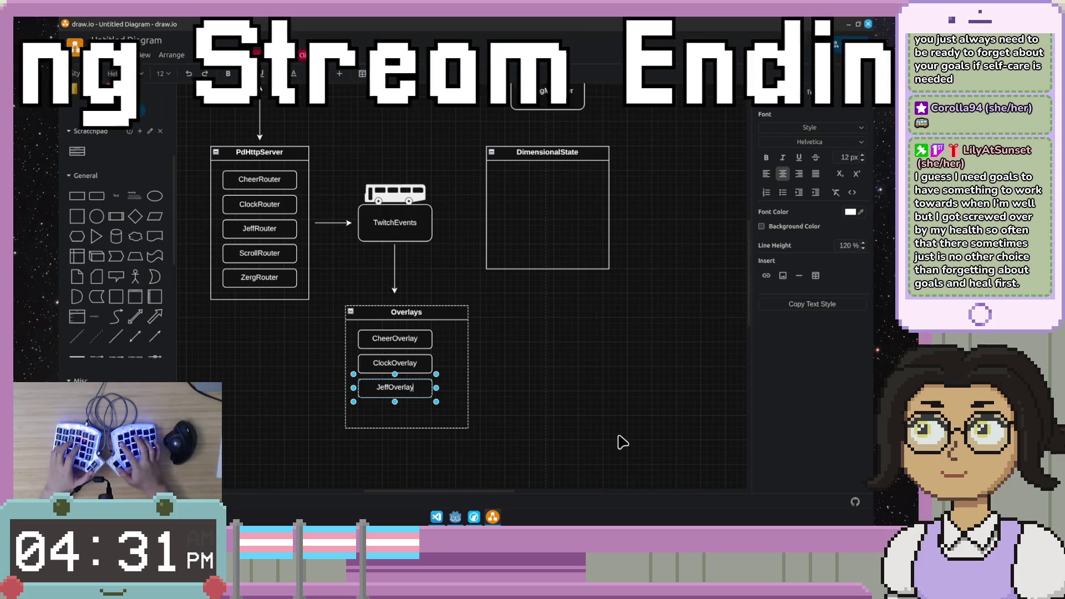
key(Escape)
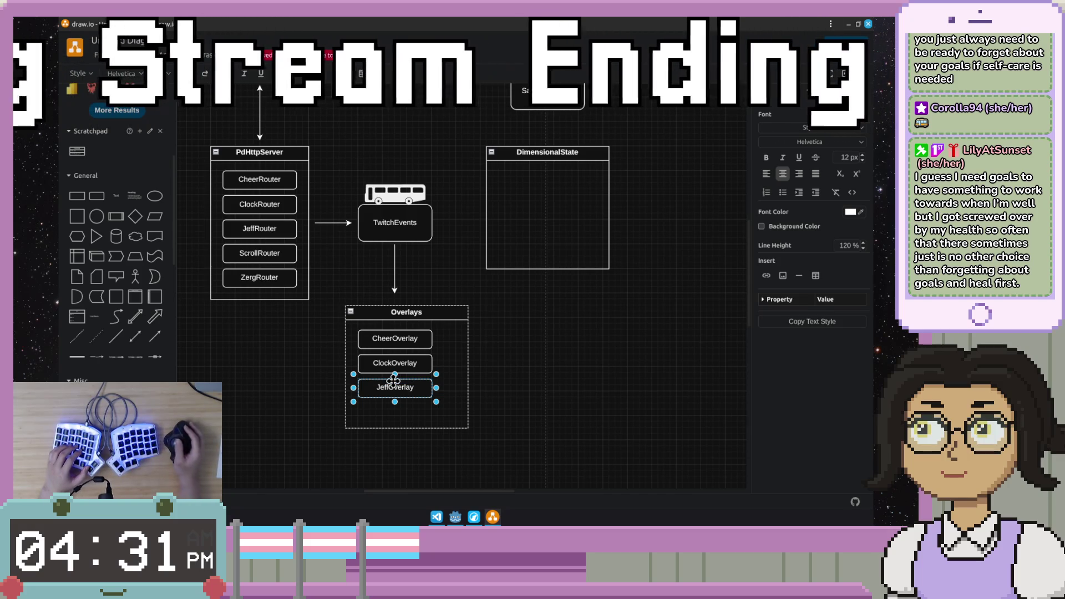
click(469, 384)
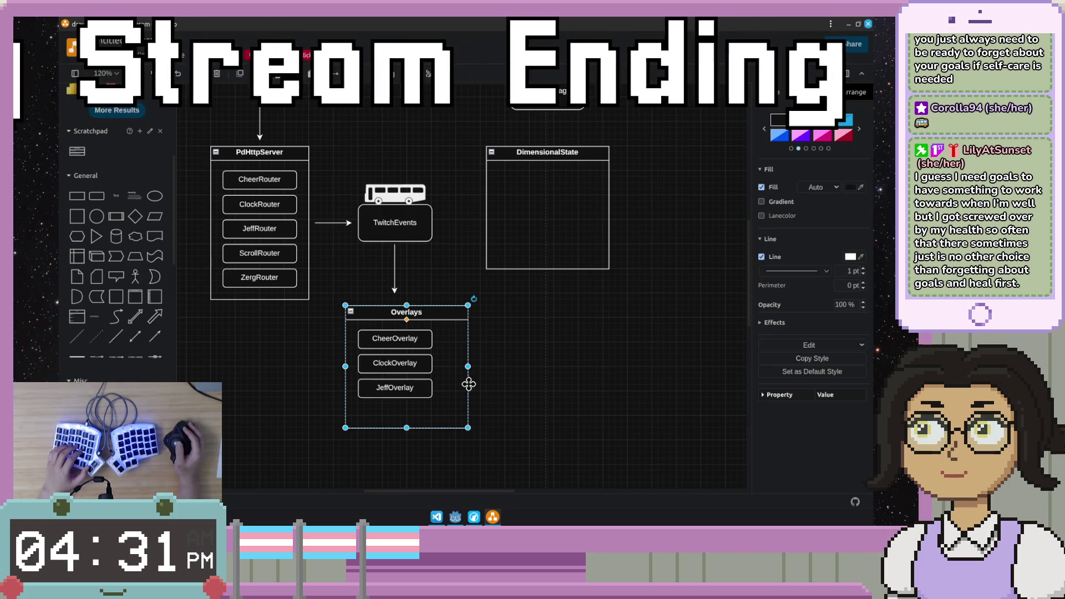
click(484, 433)
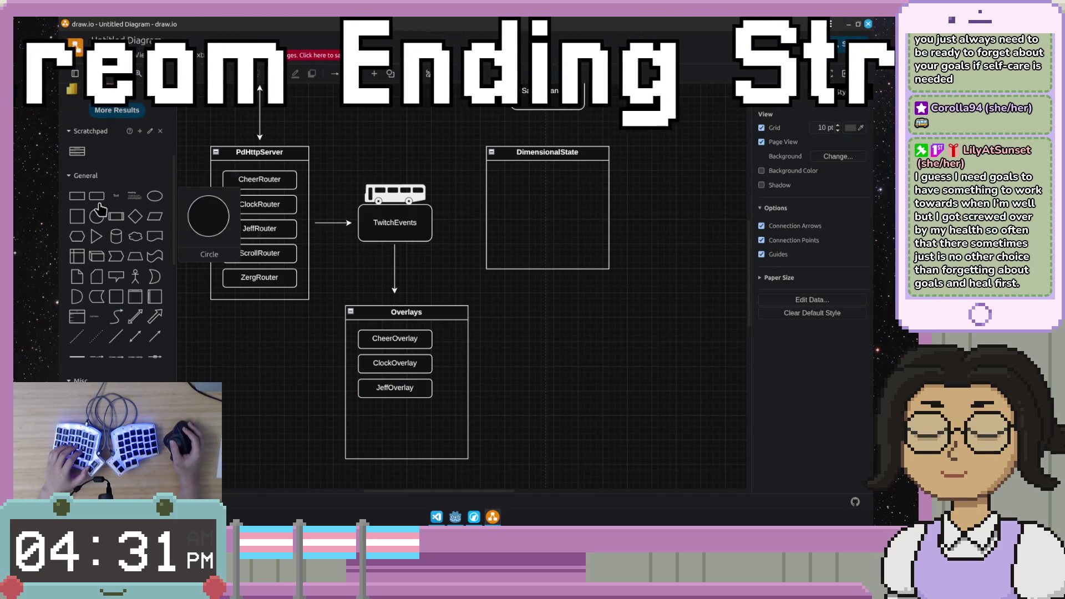
Step: Add ScrollRouter and ZergRouter boxes and shrink Overlays to fit its five boxes
drag(97, 196, 366, 414)
click(363, 412)
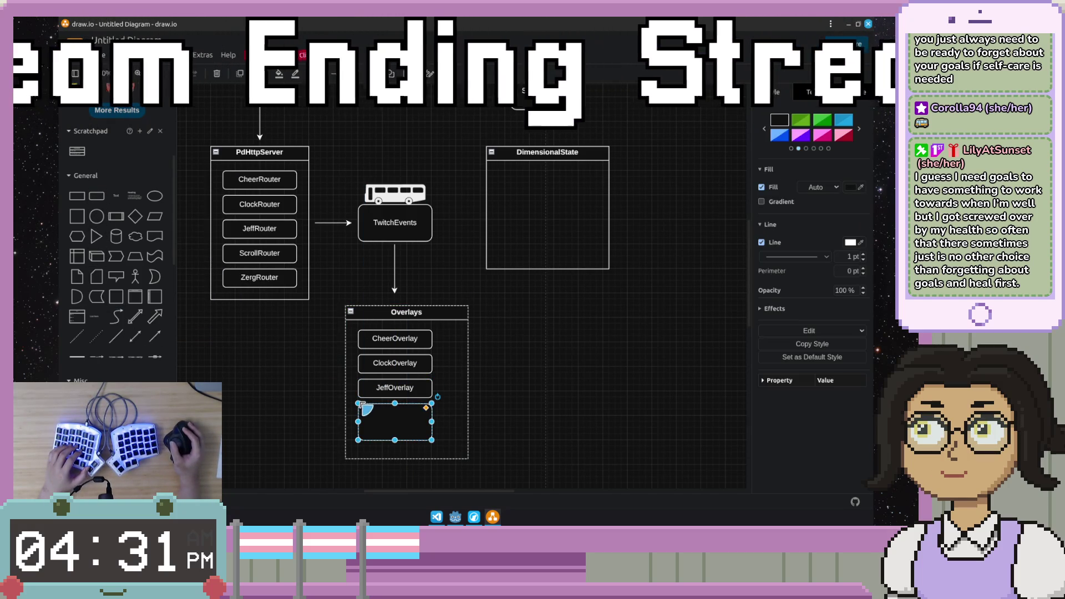
double_click(408, 421)
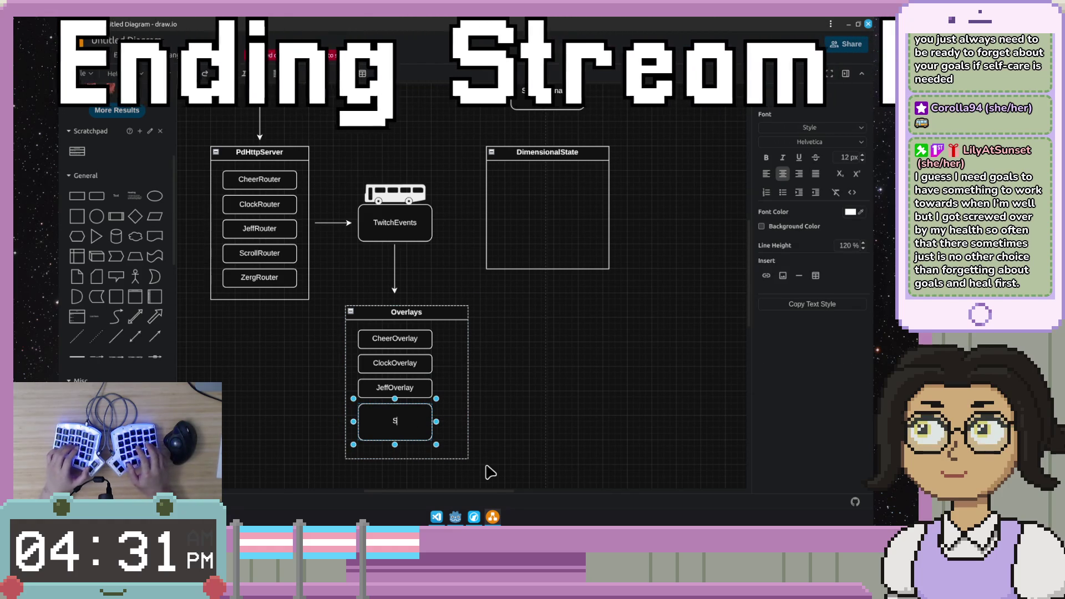
text(crollRouter)
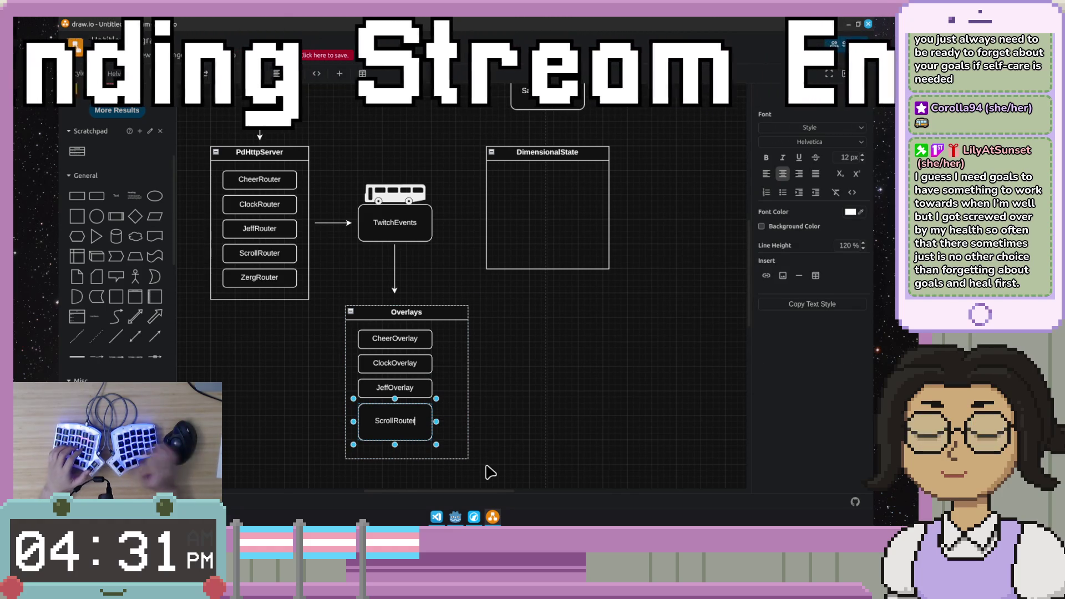
drag(395, 441, 398, 433)
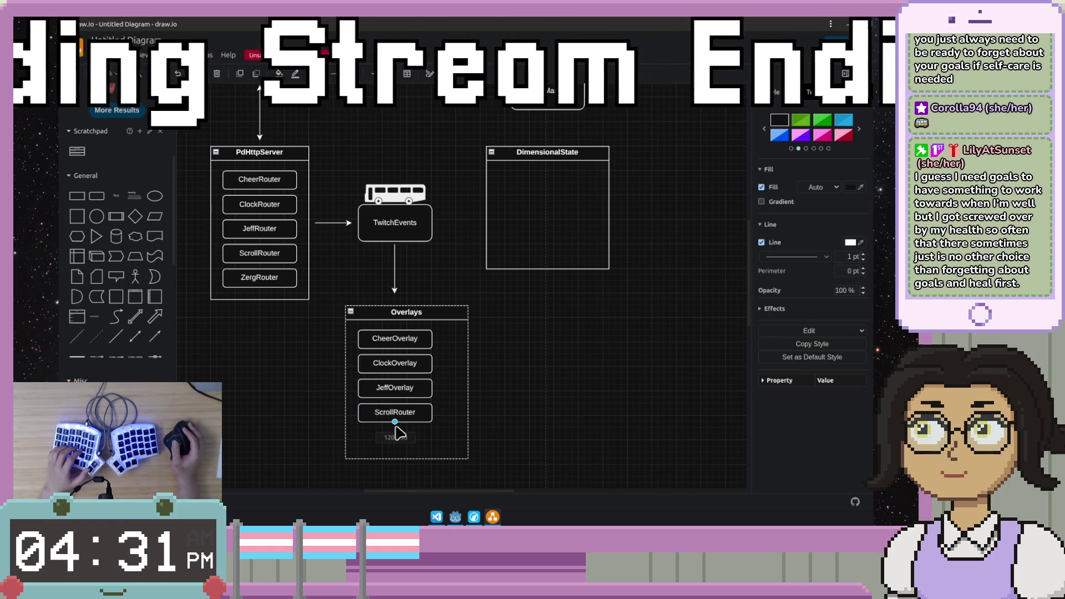
drag(97, 205, 363, 435)
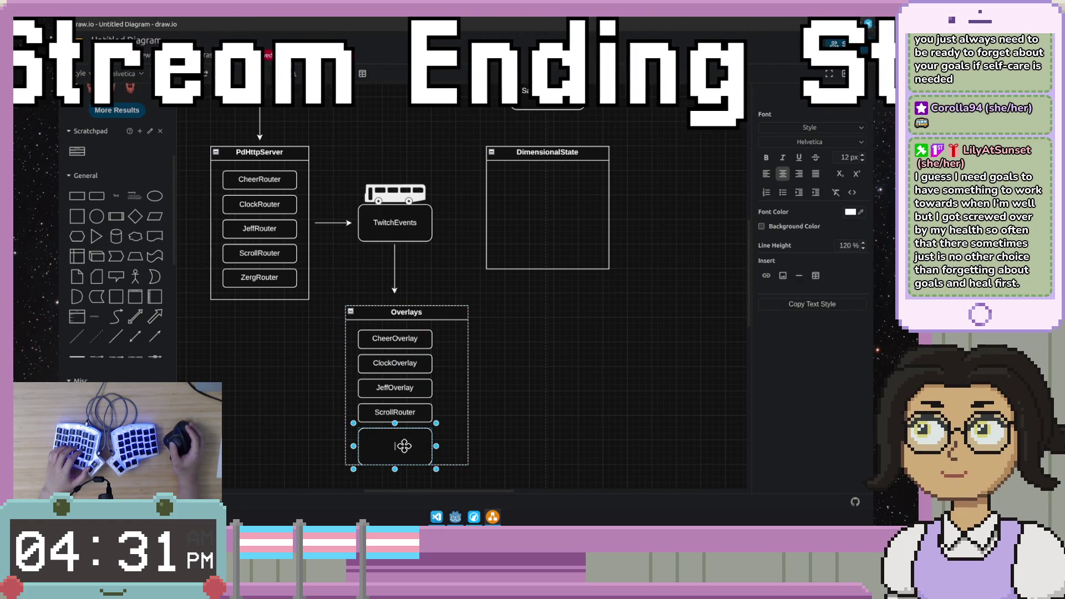
text(Ze)
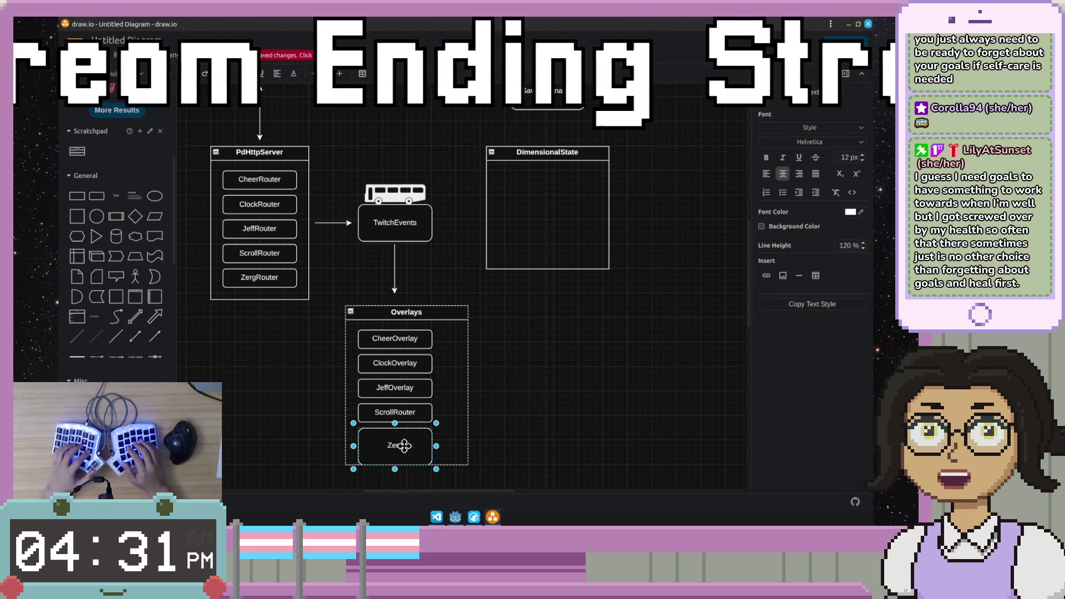
text(rgRouter)
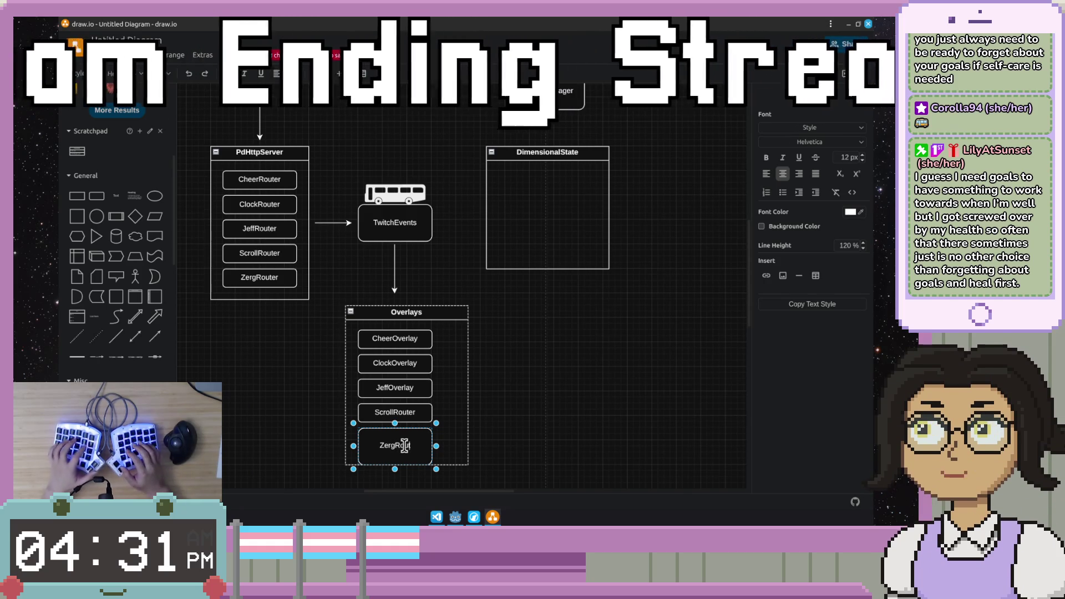
key(Escape)
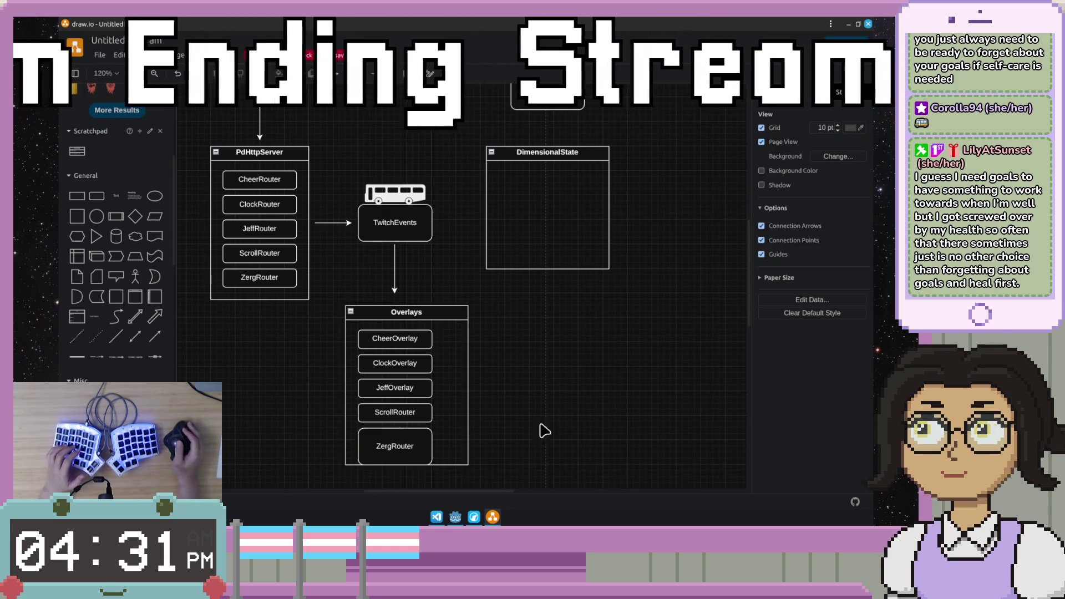
drag(394, 457, 395, 447)
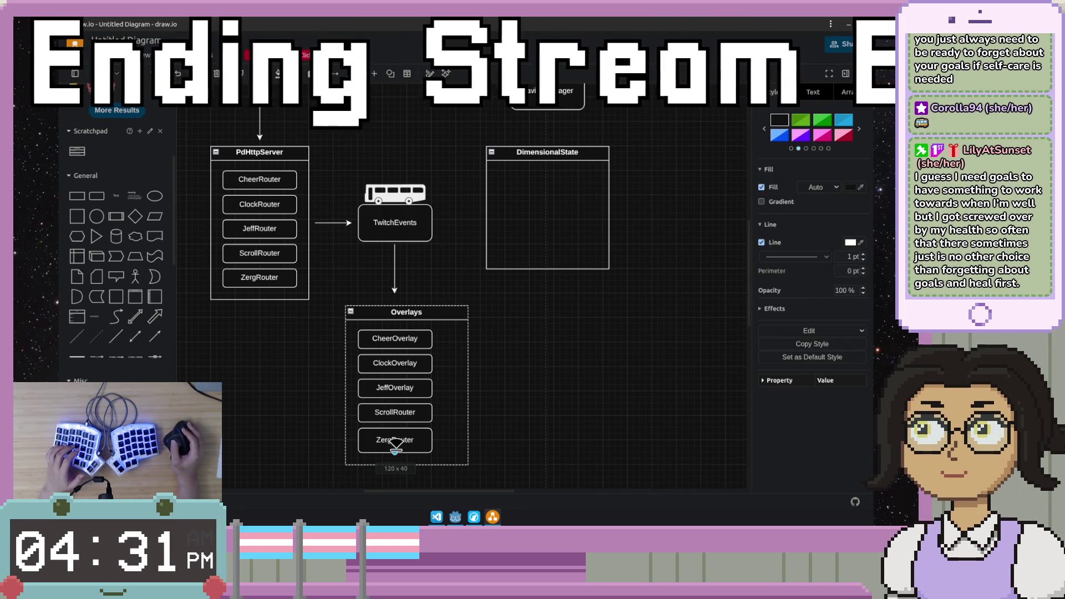
click(457, 483)
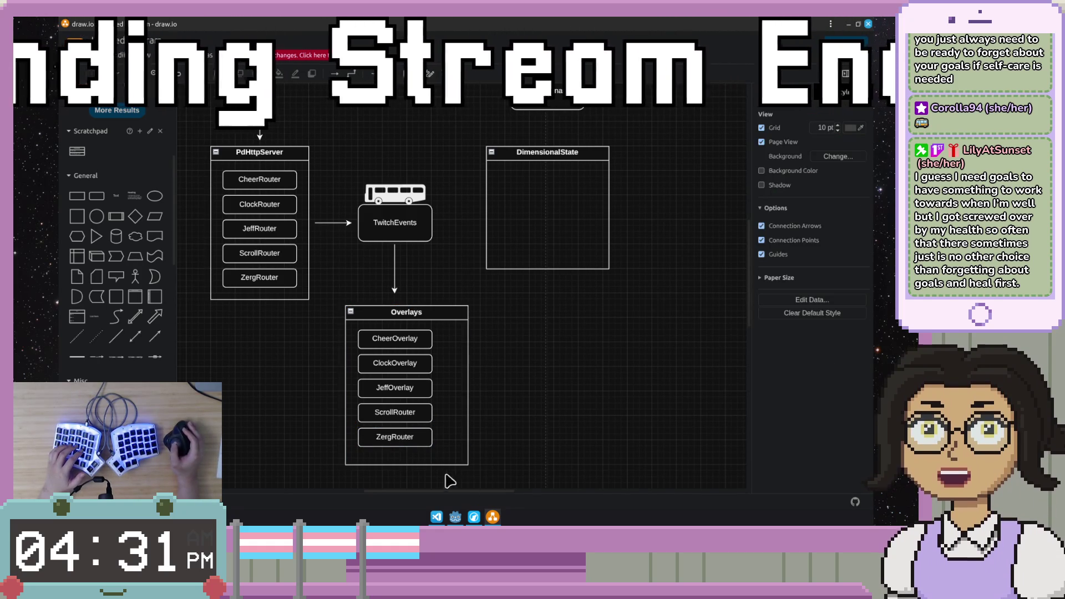
click(435, 464)
drag(407, 463, 418, 455)
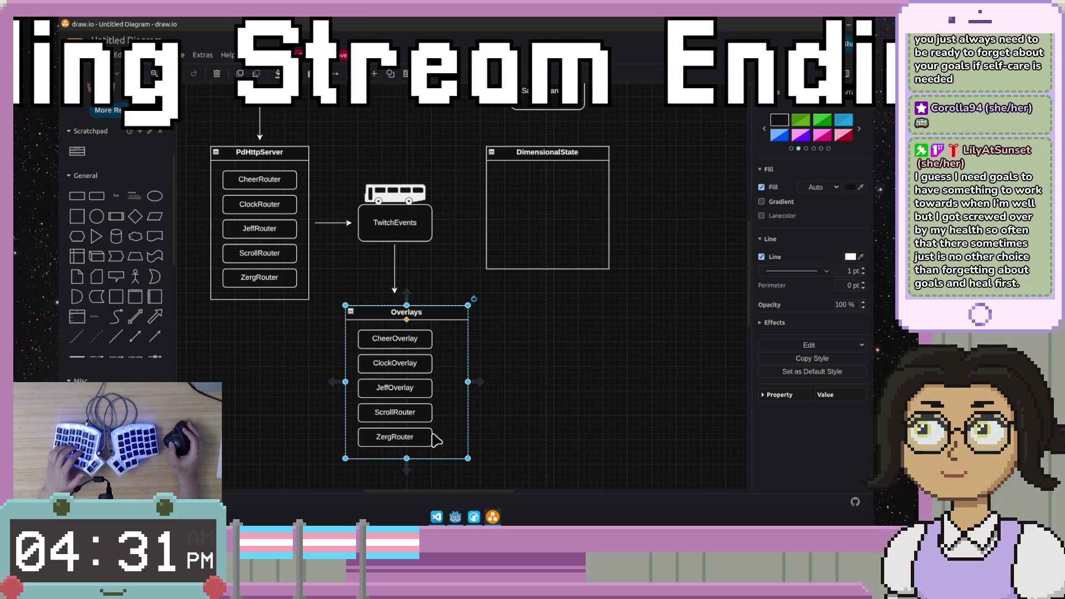
Step: Join Overlays and DimensionalState with a two-headed arrow and drop a vertical container into DimensionalState
mouse_move(514, 319)
mouse_down()
mouse_move(494, 351)
mouse_move(470, 331)
mouse_up()
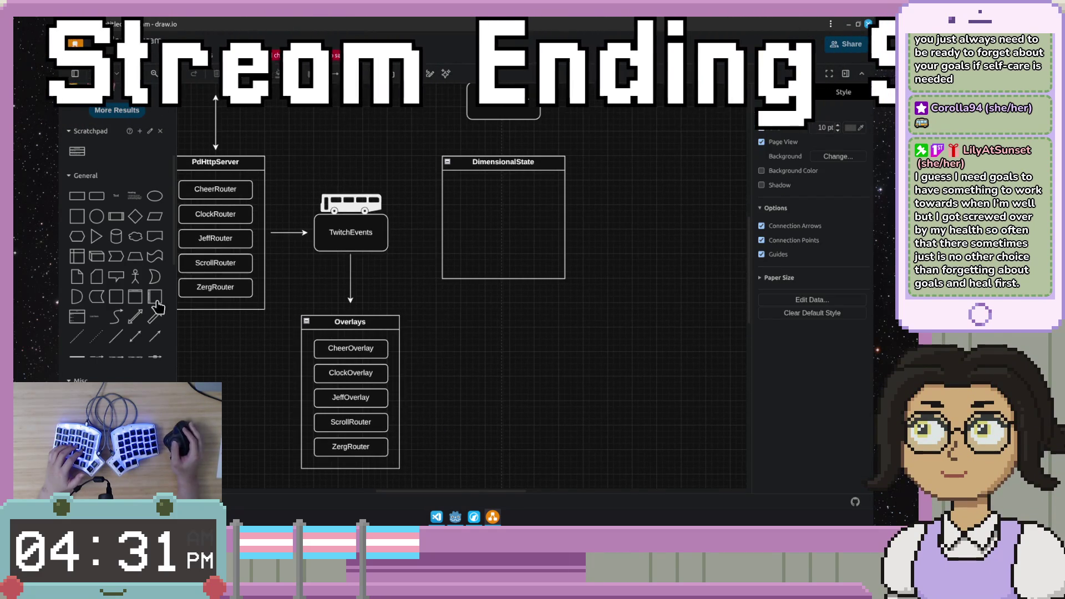
mouse_move(160, 342)
mouse_down()
mouse_move(441, 353)
mouse_move(446, 341)
mouse_up()
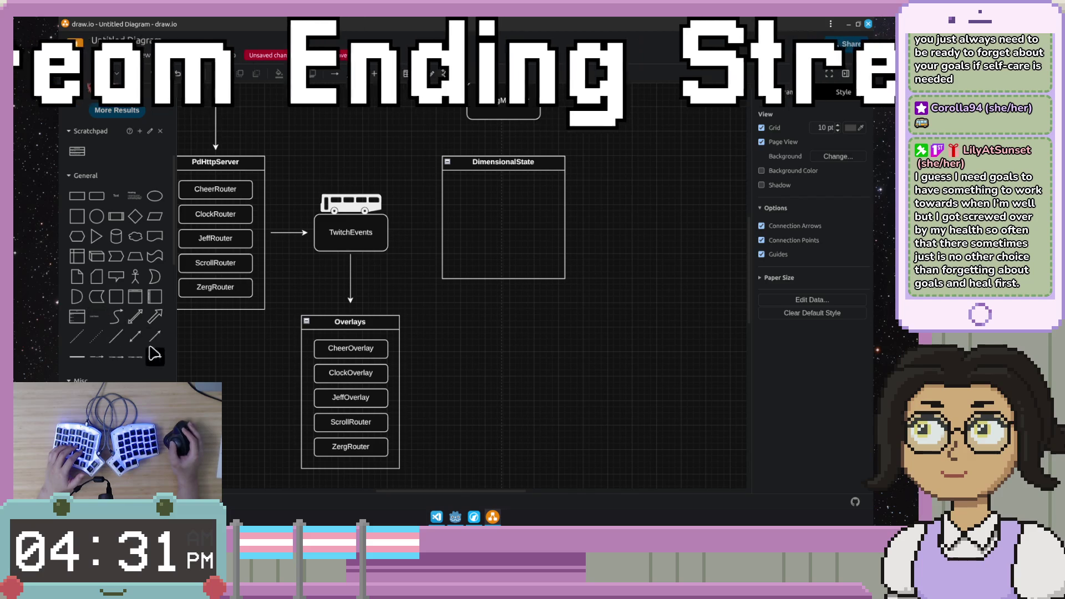
drag(414, 371, 477, 309)
click(523, 317)
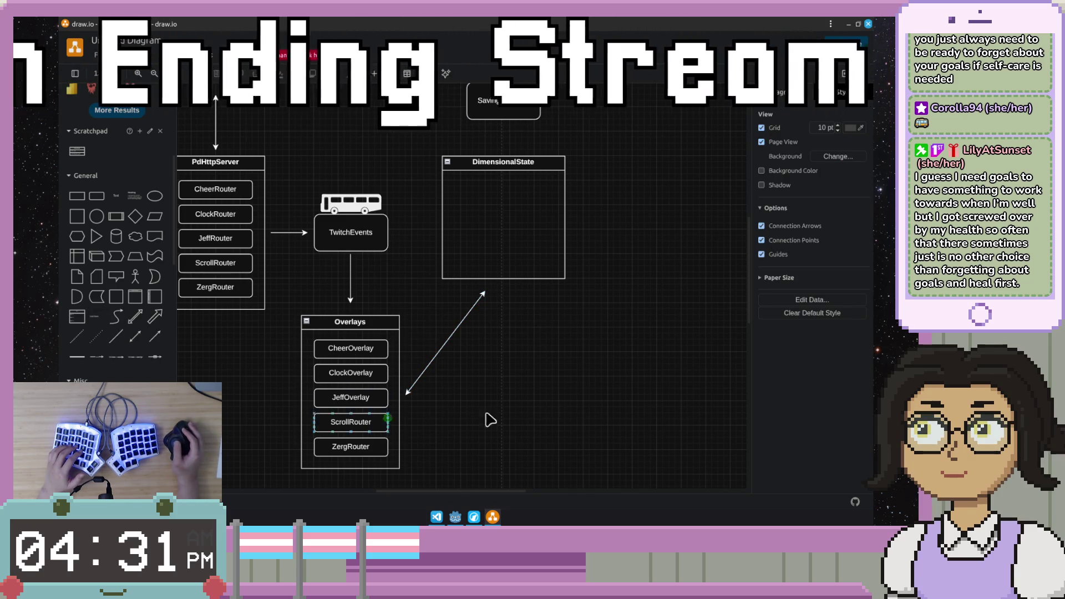
scroll(507, 376, right, 1)
scroll(463, 388, down, 2)
mouse_move(136, 297)
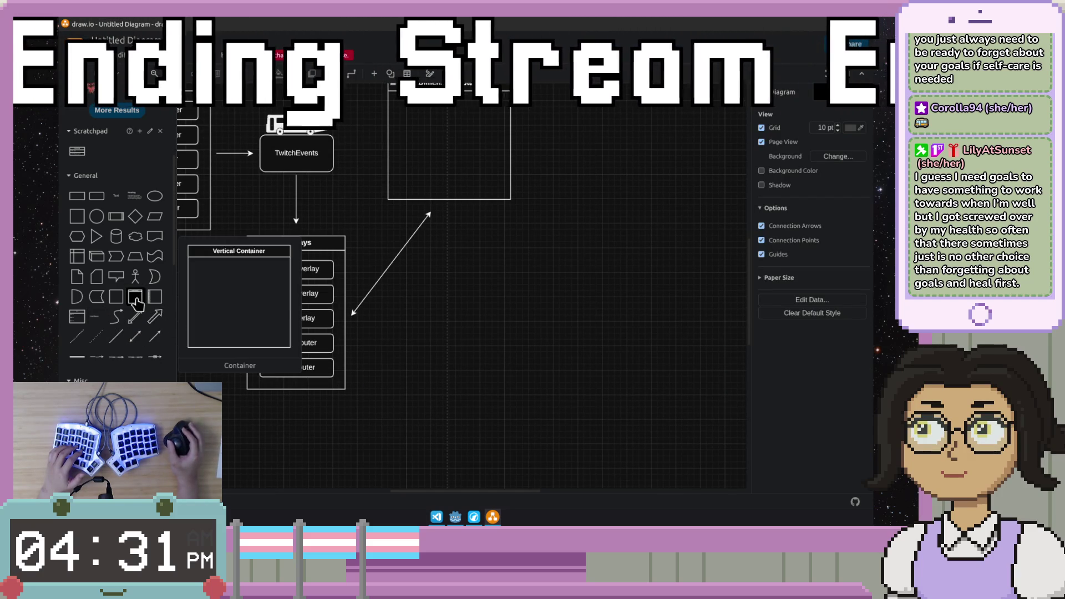
scroll(587, 371, up, 3)
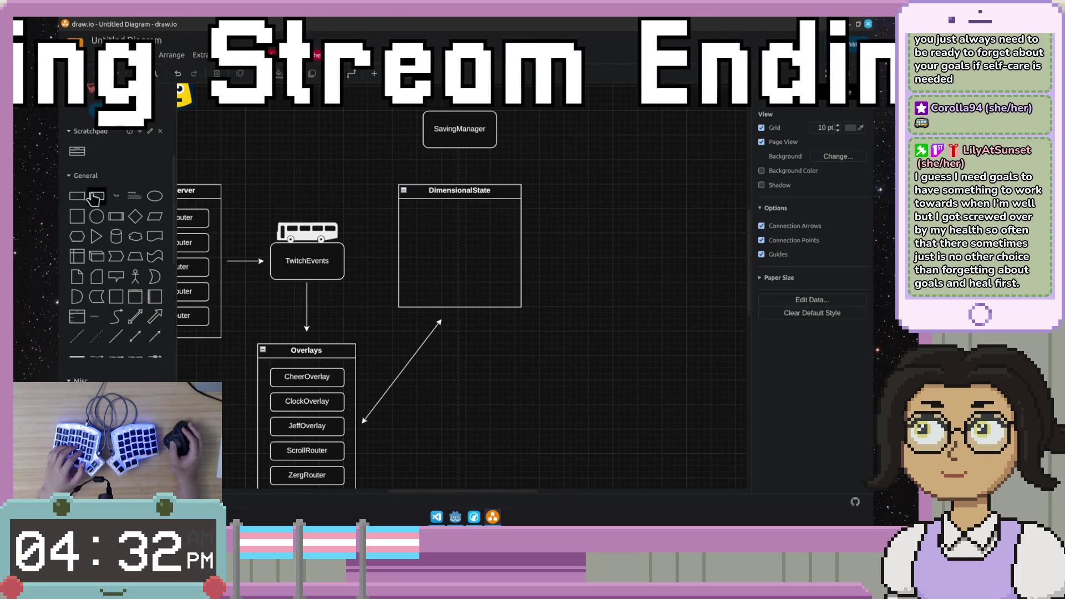
drag(138, 300, 466, 242)
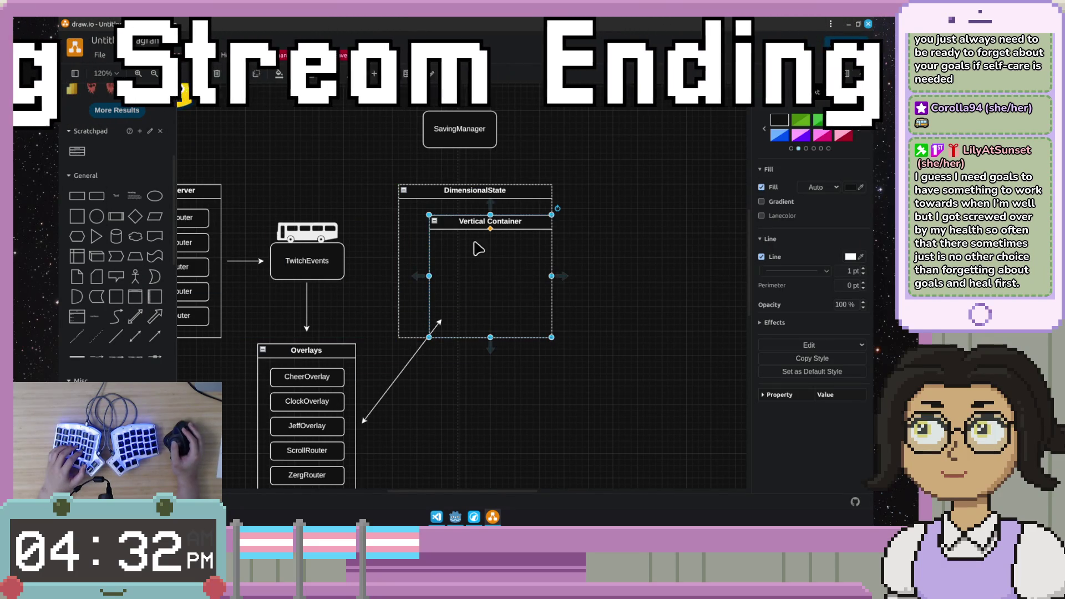
Step: Rename the new inner container to SettingsData and enlarge DimensionalState to fit it
click(499, 221)
double_click(509, 220)
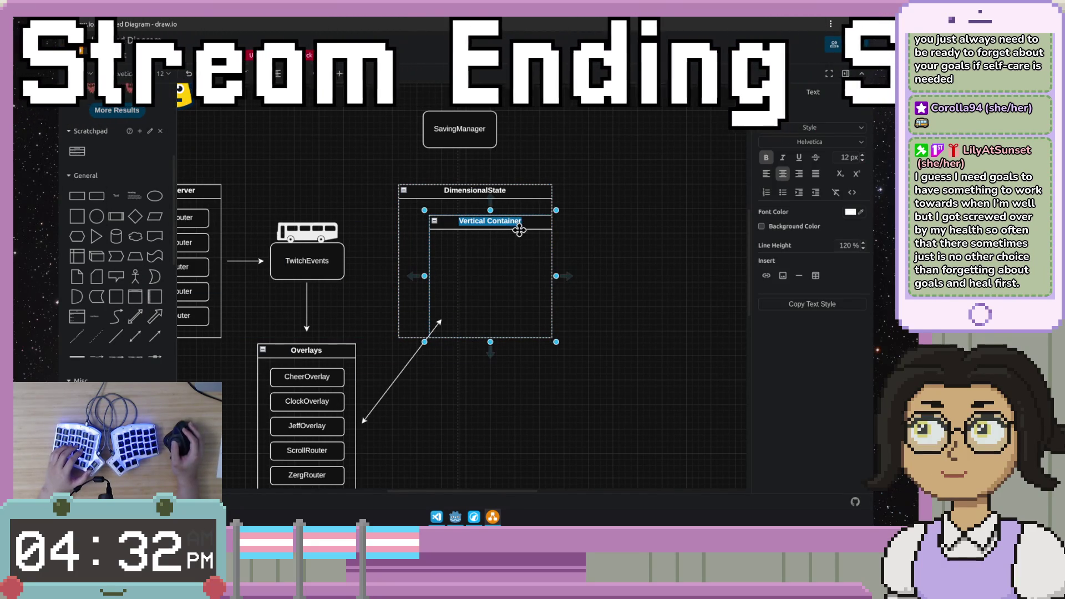
text(SettingsData)
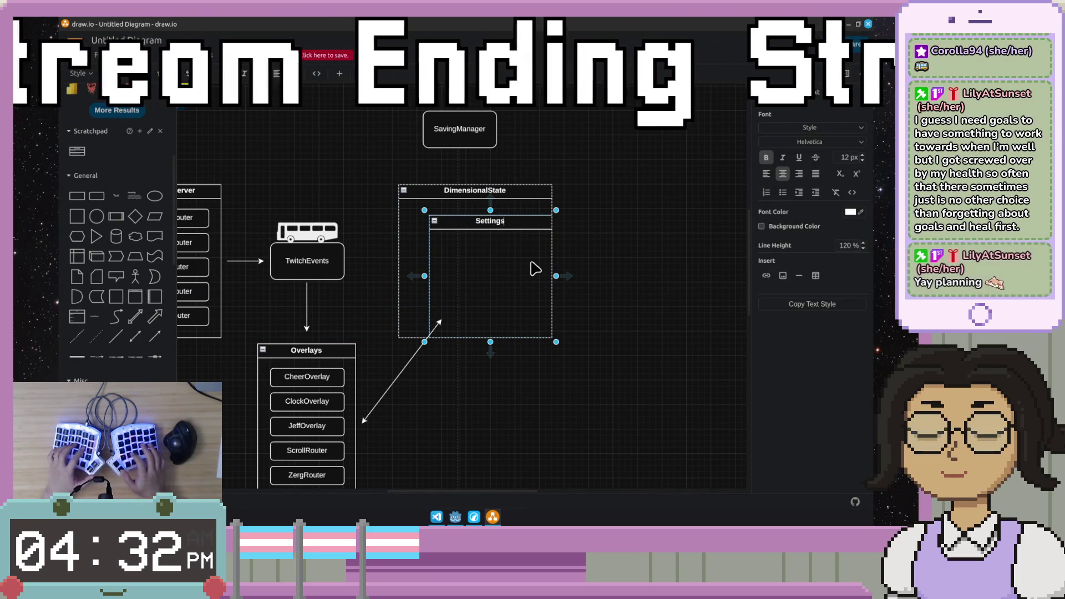
click(490, 338)
drag(476, 337, 475, 316)
Step: Position SettingsData inside DimensionalState and drop a first box into it
drag(506, 223, 500, 224)
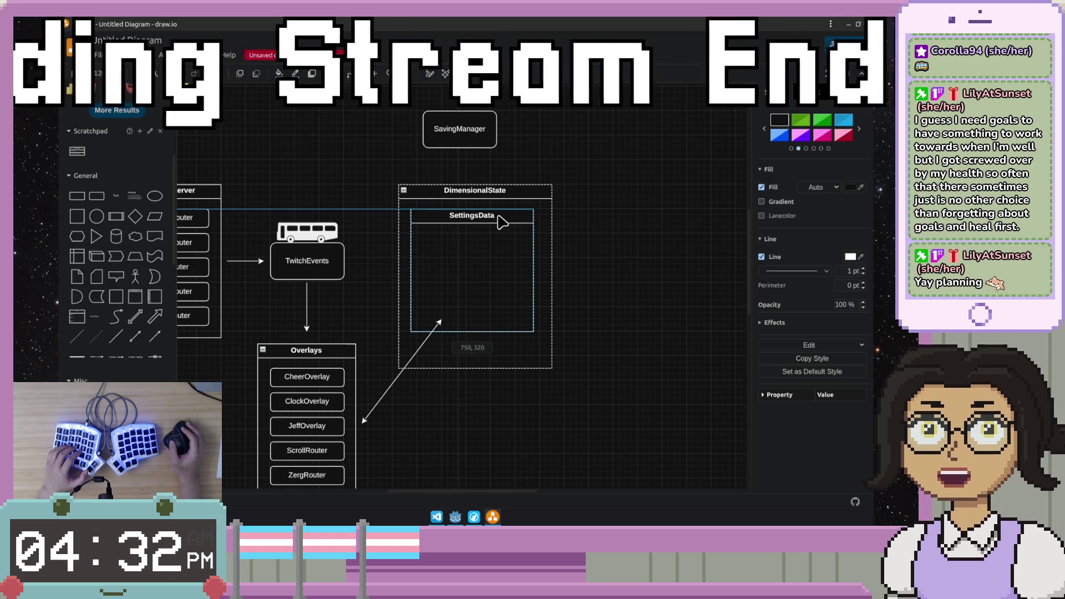
click(488, 317)
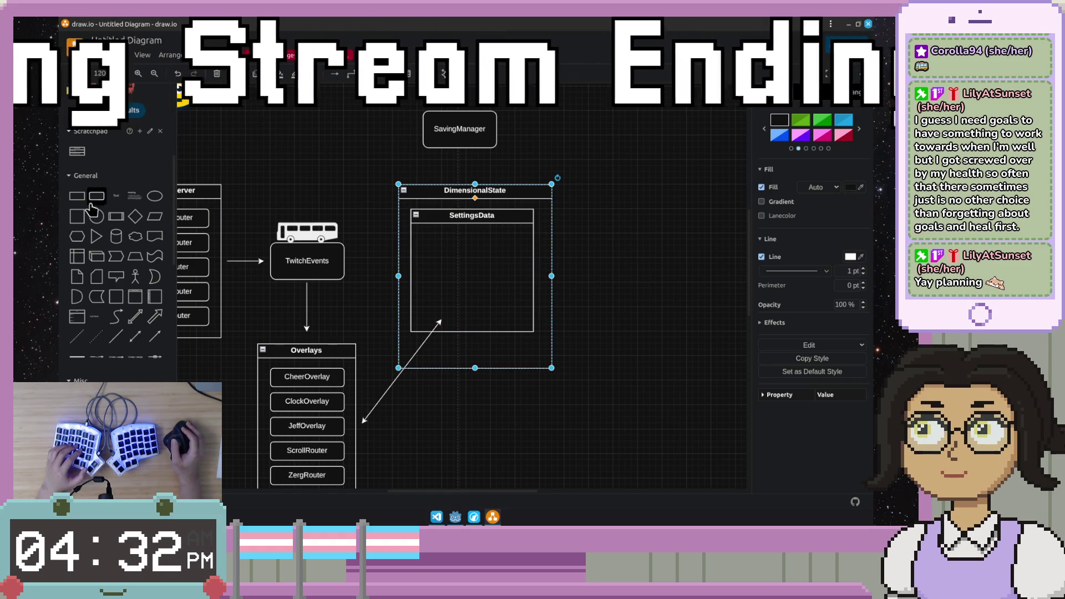
drag(91, 206, 429, 240)
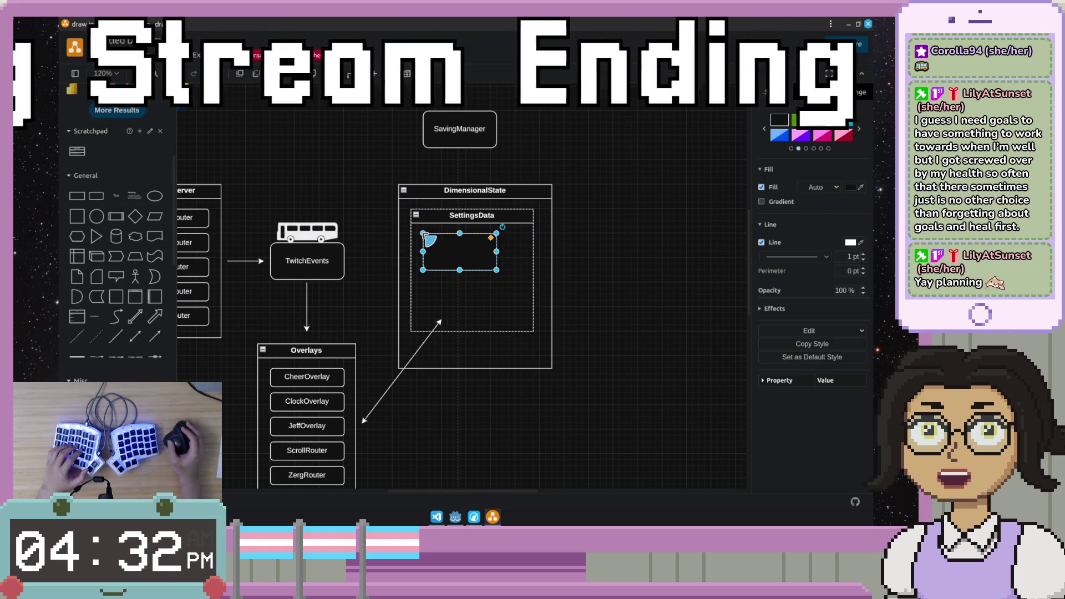
Step: Label the box CheerSettingsData, shorten it and duplicate it below as ClockSettingsData
double_click(458, 247)
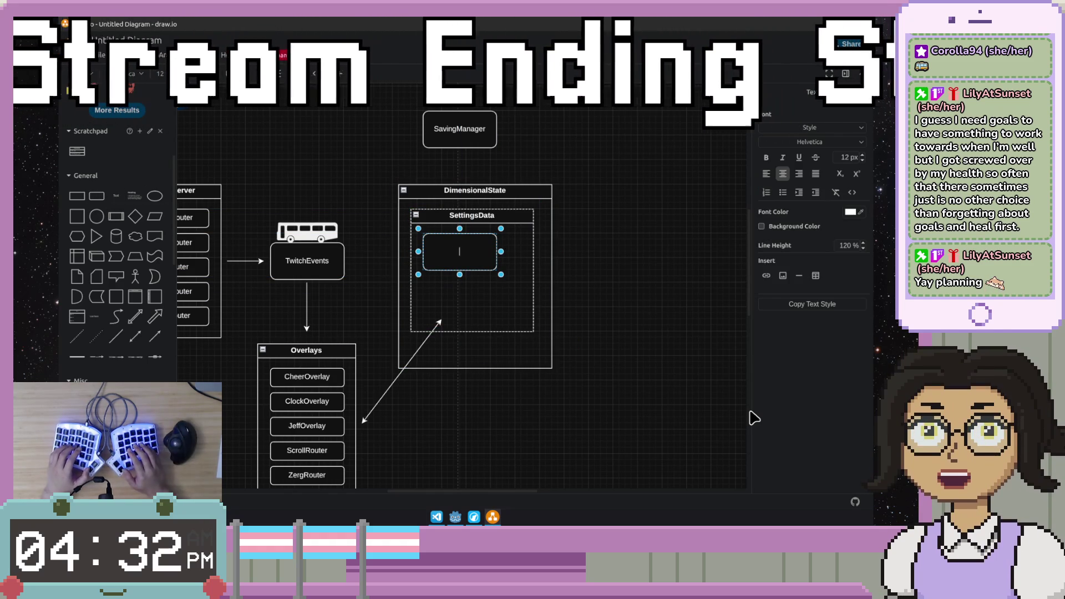
text(D)
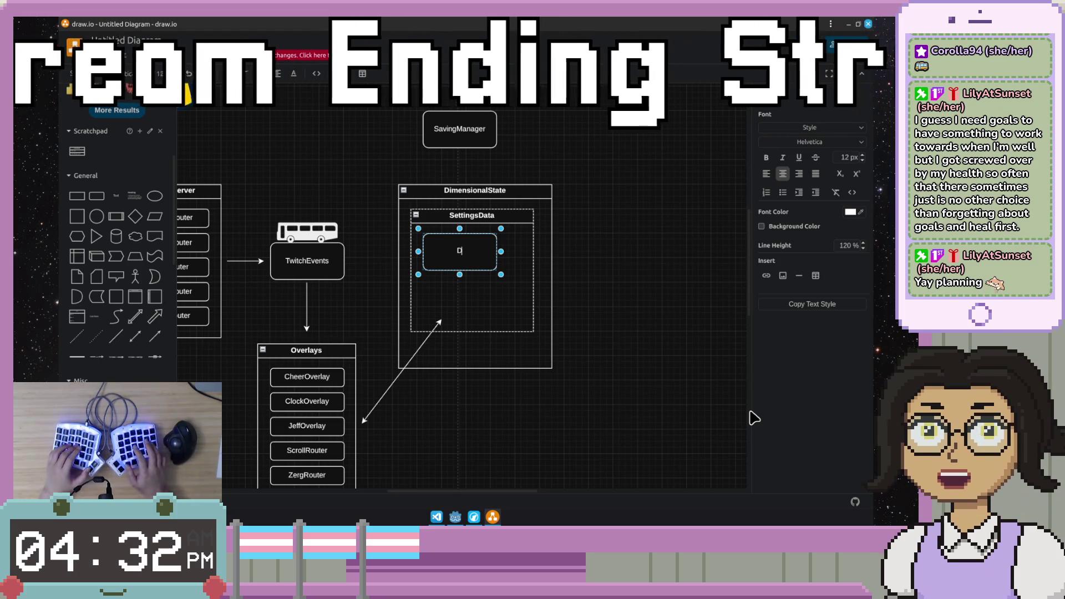
text(heer)
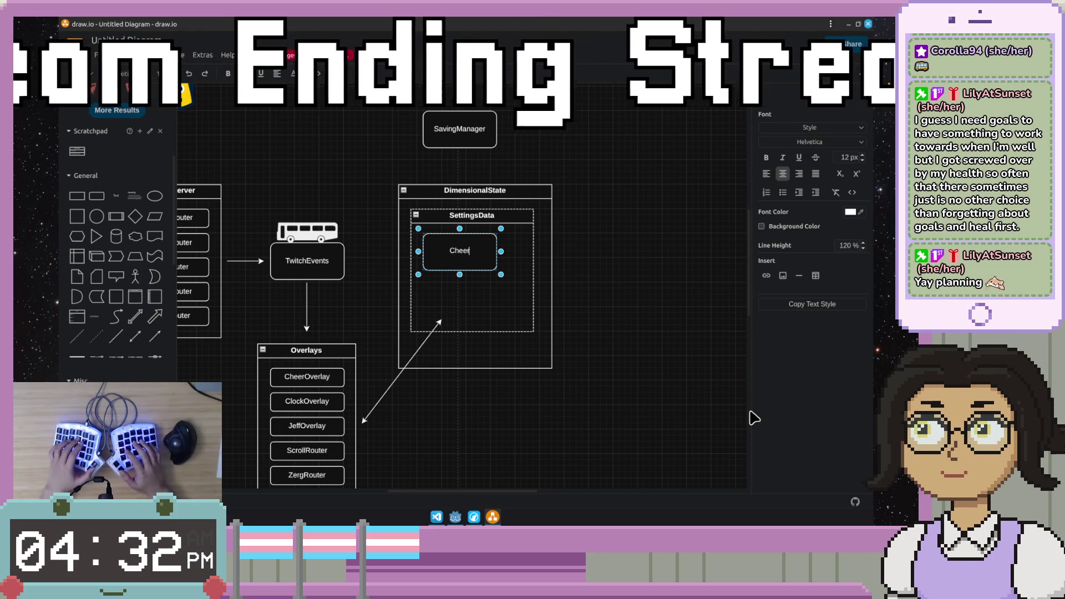
text(SettingsData)
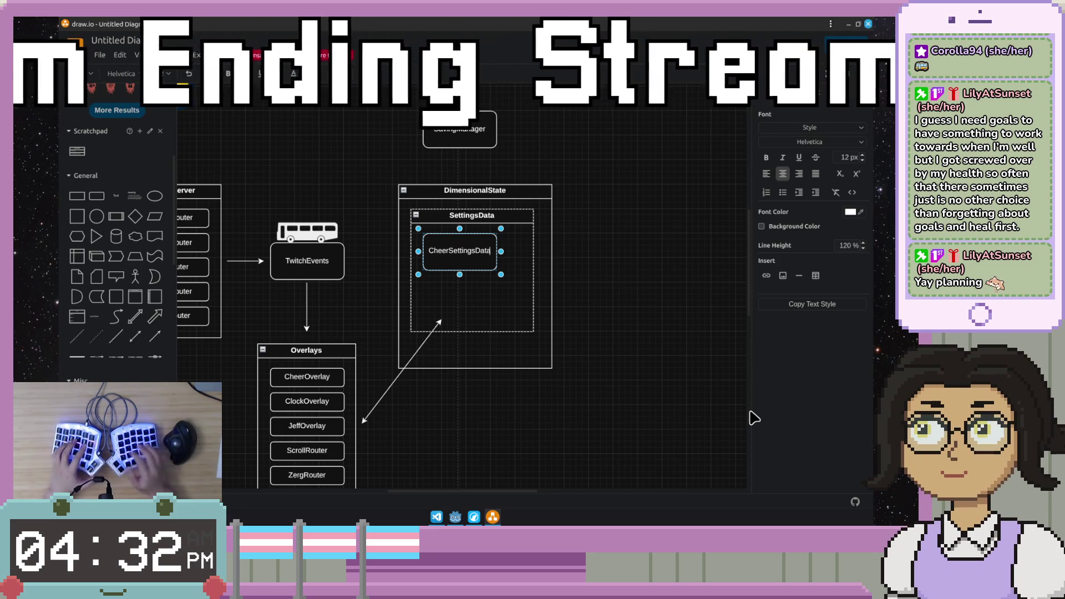
drag(460, 275, 460, 255)
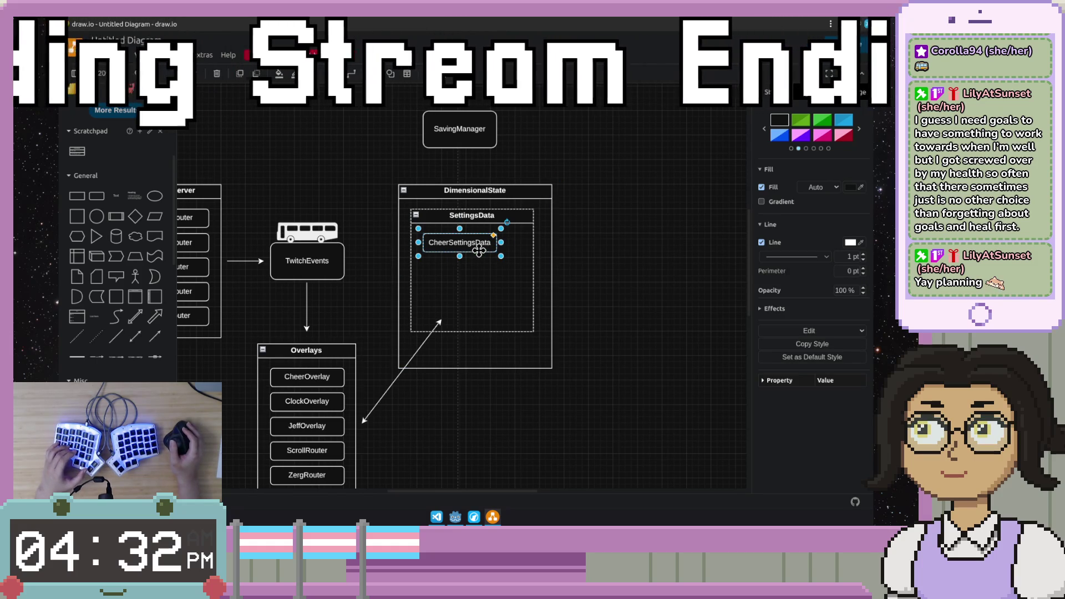
drag(477, 254, 477, 279)
key(Return)
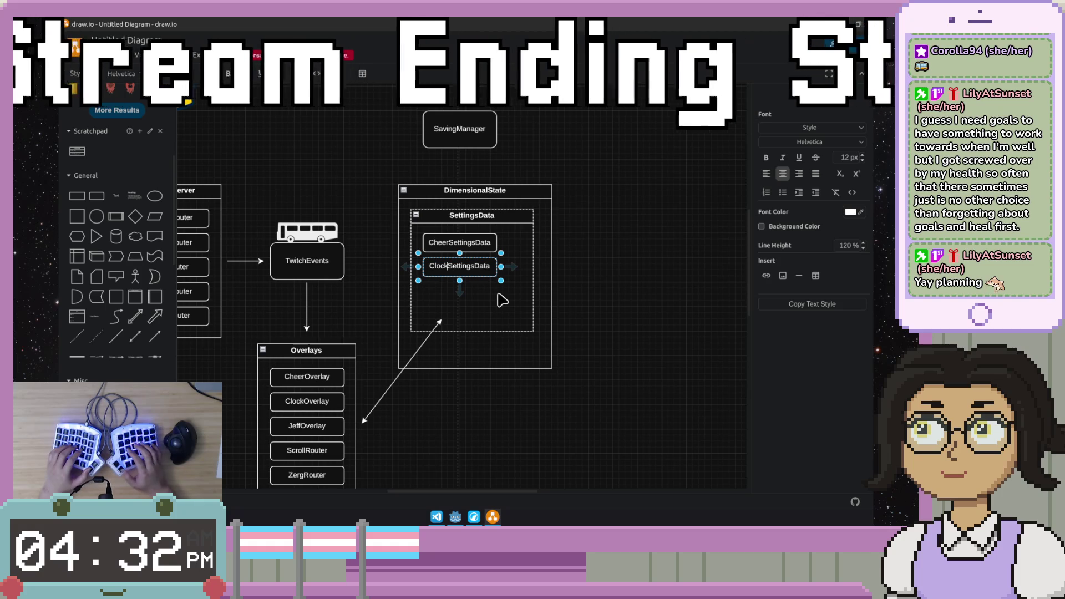
Step: Undo a mistaken copy-paste of the whole SettingsData container
click(502, 300)
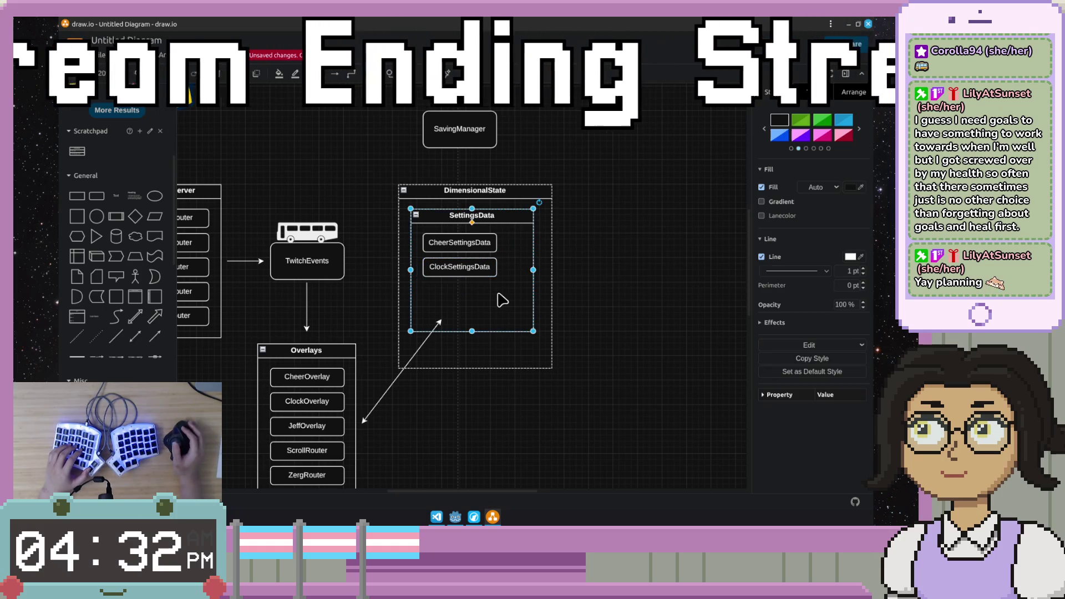
click(489, 284)
key(ctrl+c)
key(ctrl+v)
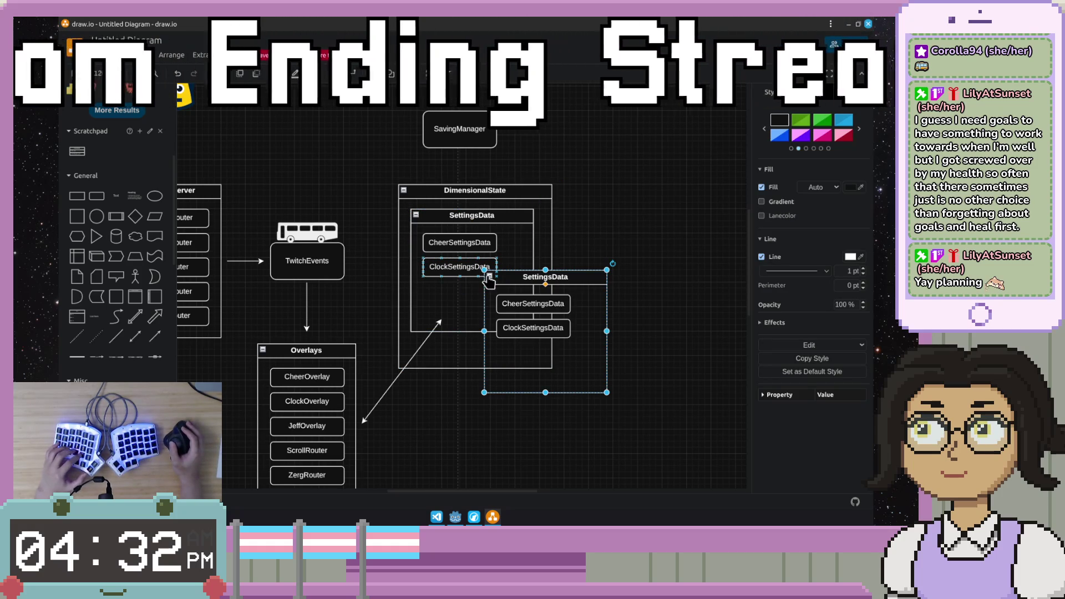
key(ctrl+z)
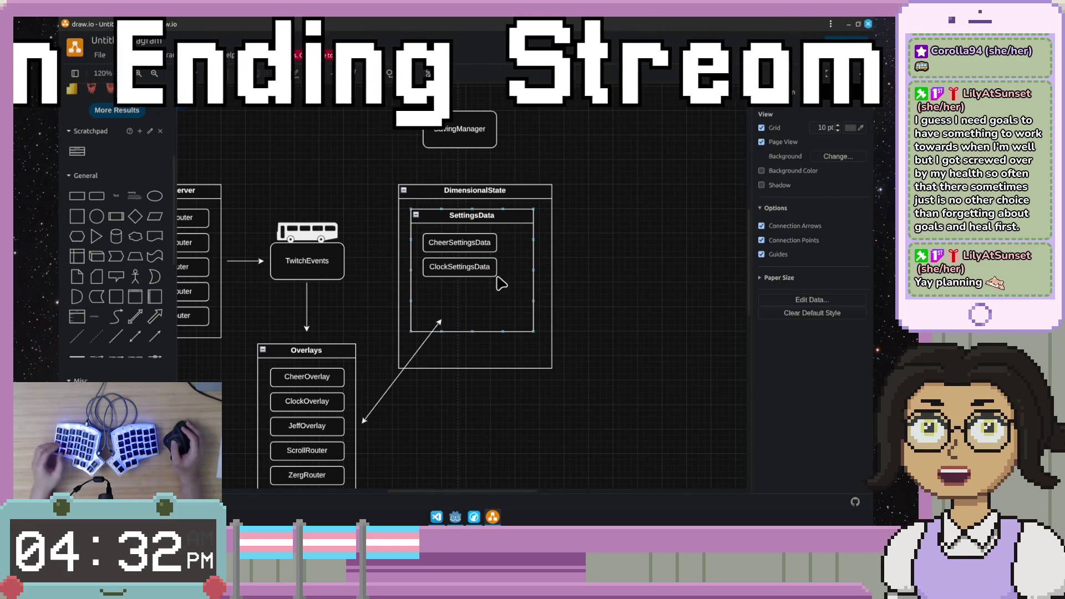
Step: Duplicate ClockSettingsData below itself and rename the copy JeffSettingsData
click(492, 271)
key(ctrl+c)
key(ctrl+v)
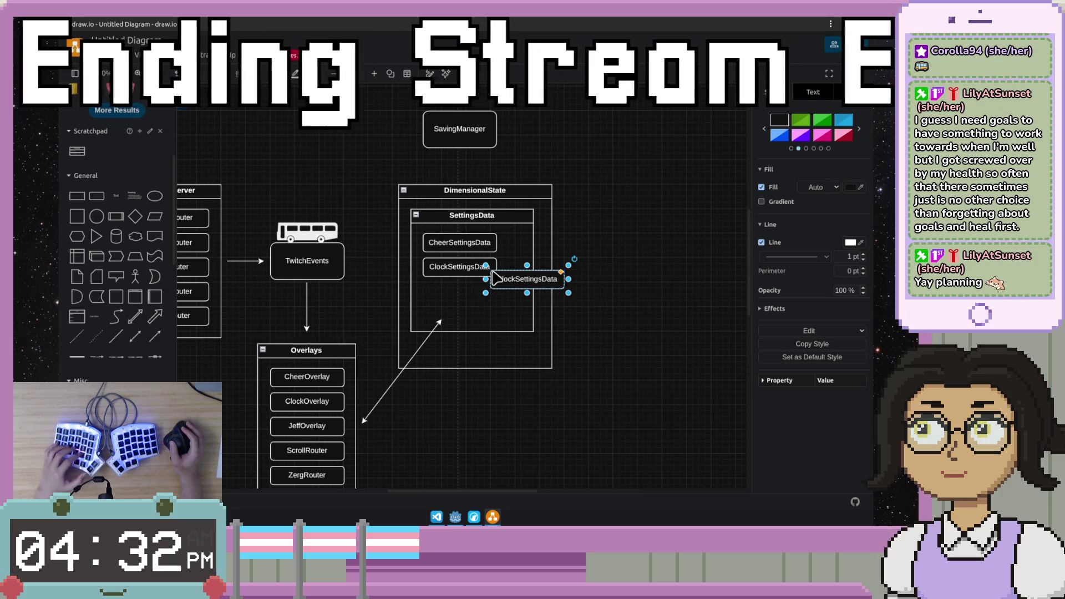
drag(528, 286, 464, 298)
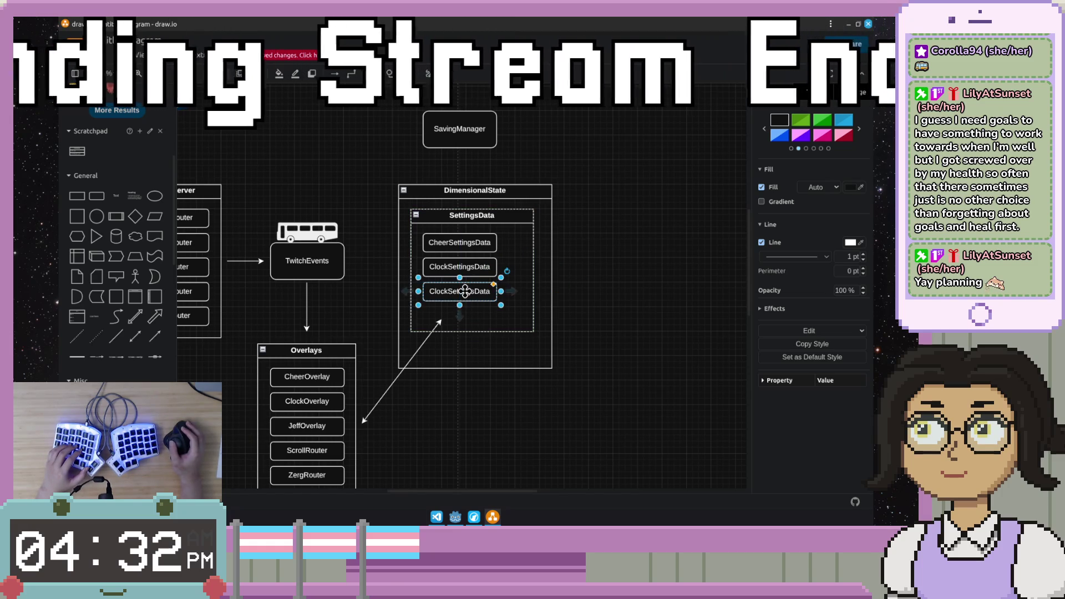
double_click(463, 292)
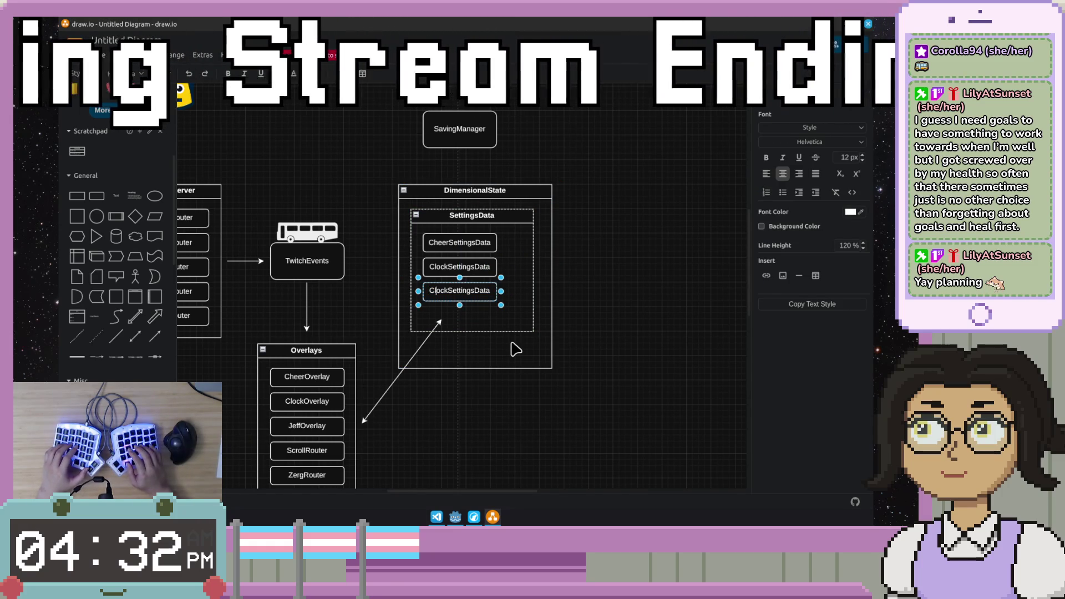
text(C)
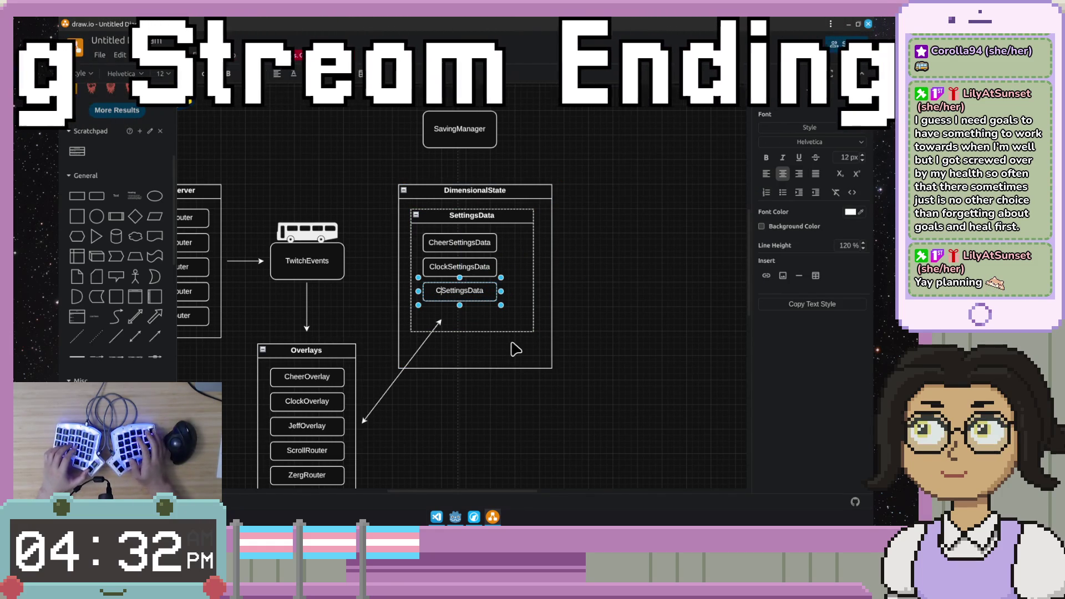
text(Jeff)
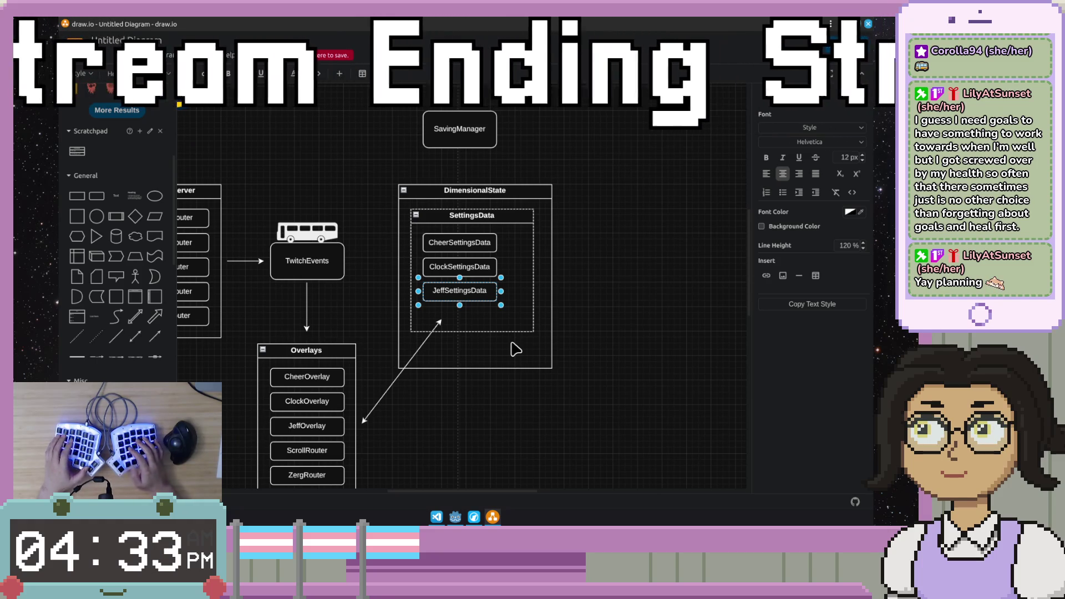
key(Escape)
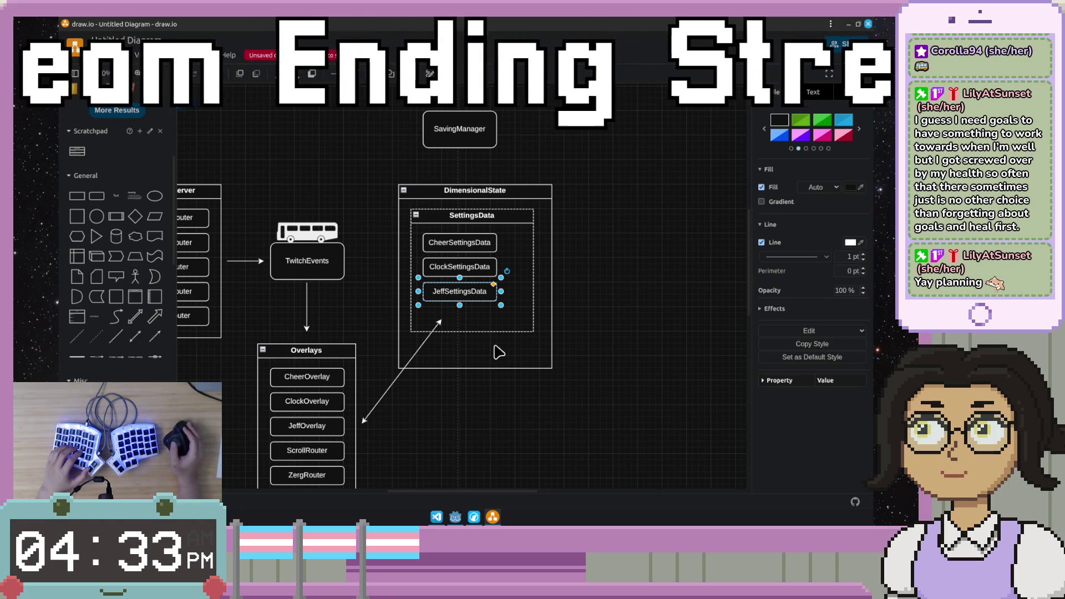
scroll(491, 340, down, 2)
Step: Duplicate JeffSettingsData below itself and rename the copy ScrollSettingsData
click(483, 265)
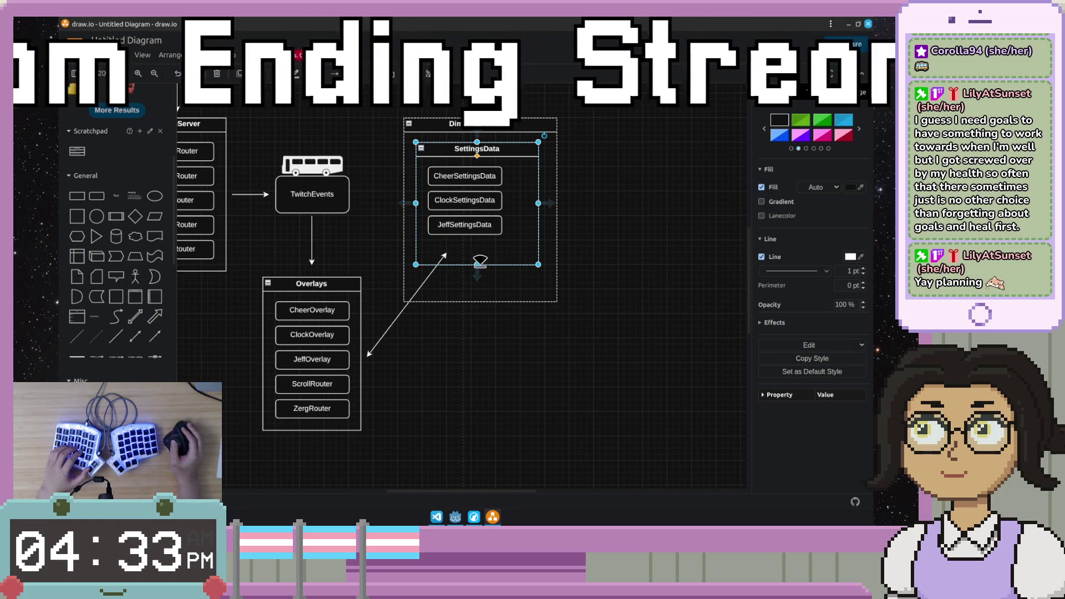
click(481, 227)
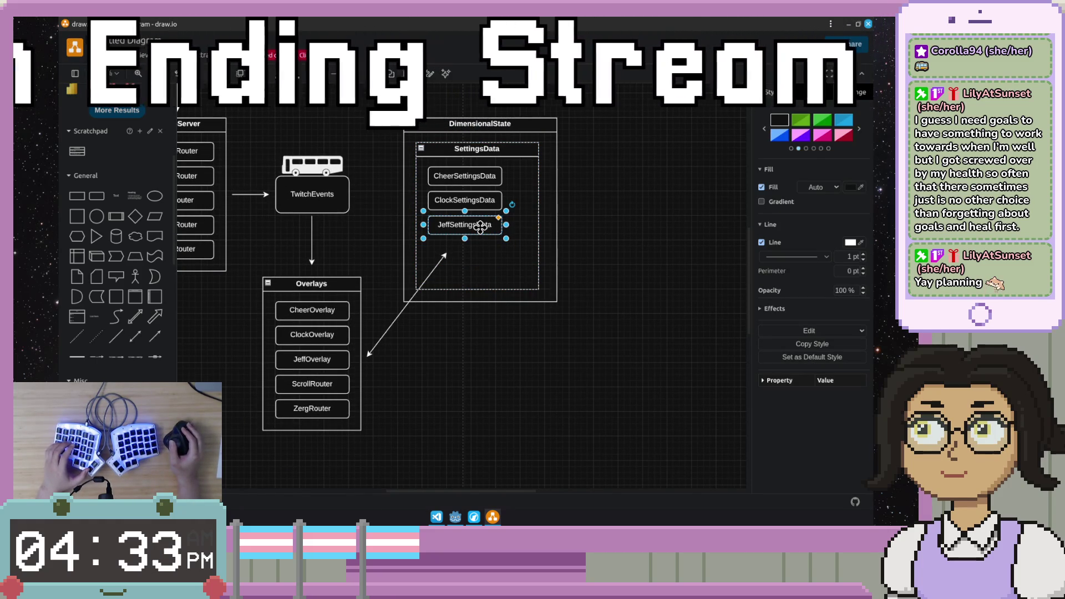
drag(481, 227, 450, 252)
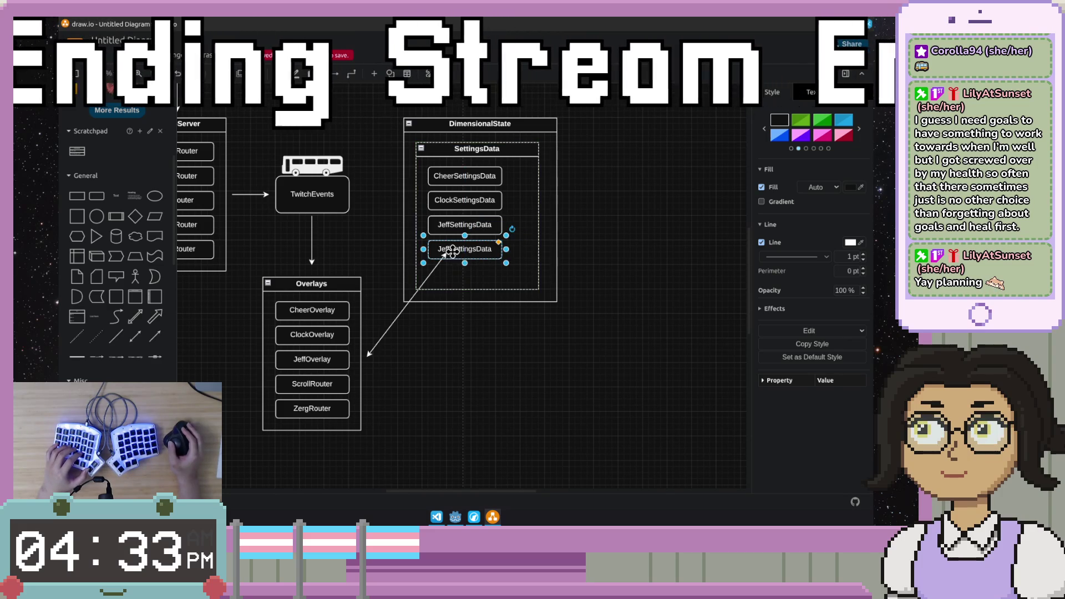
double_click(472, 250)
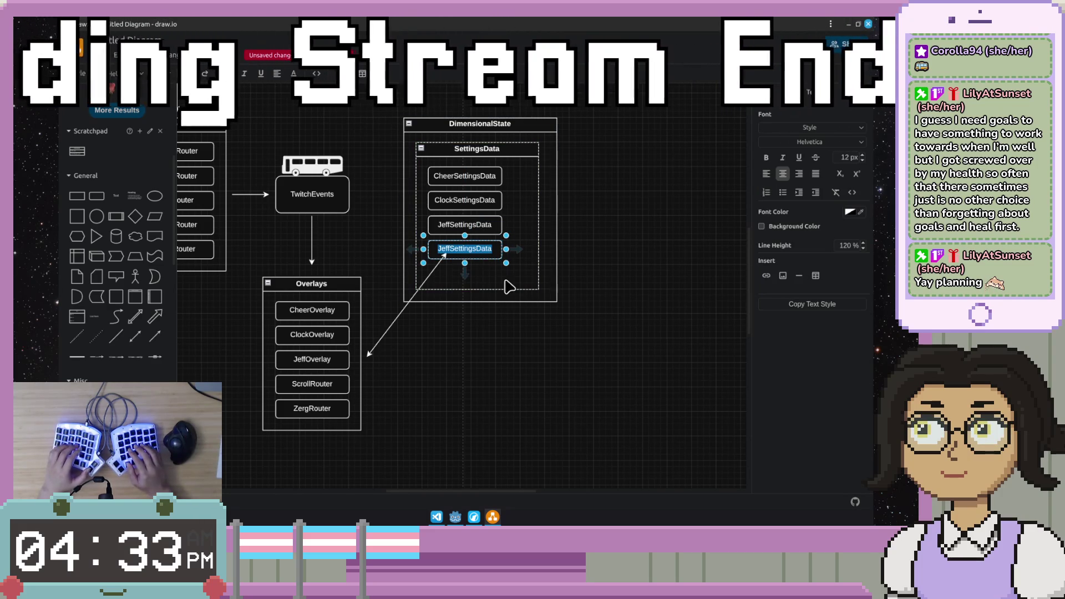
text(ScrollSettings)
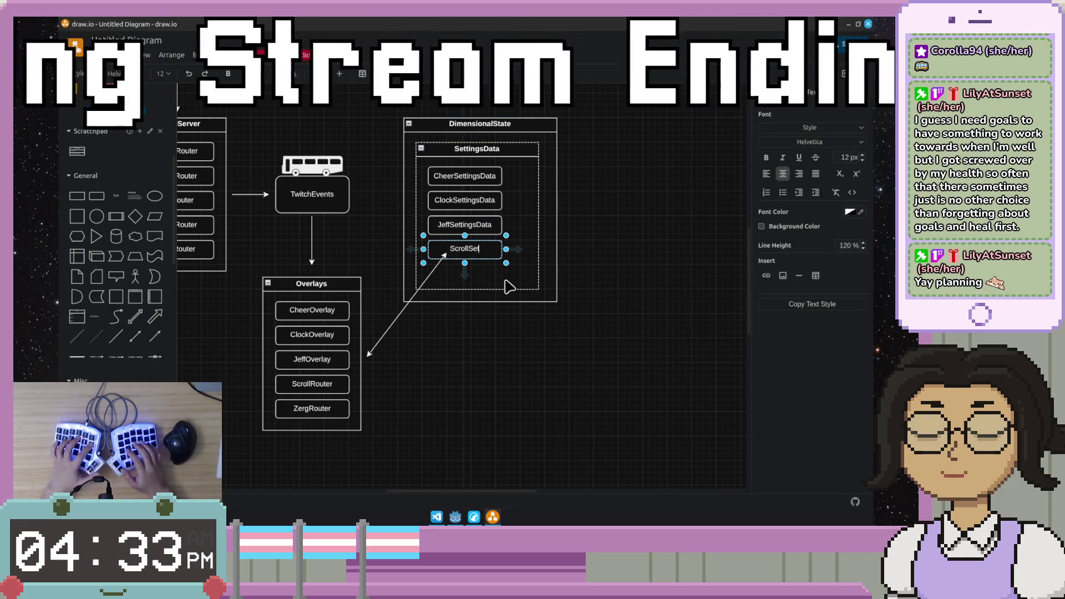
key(Escape)
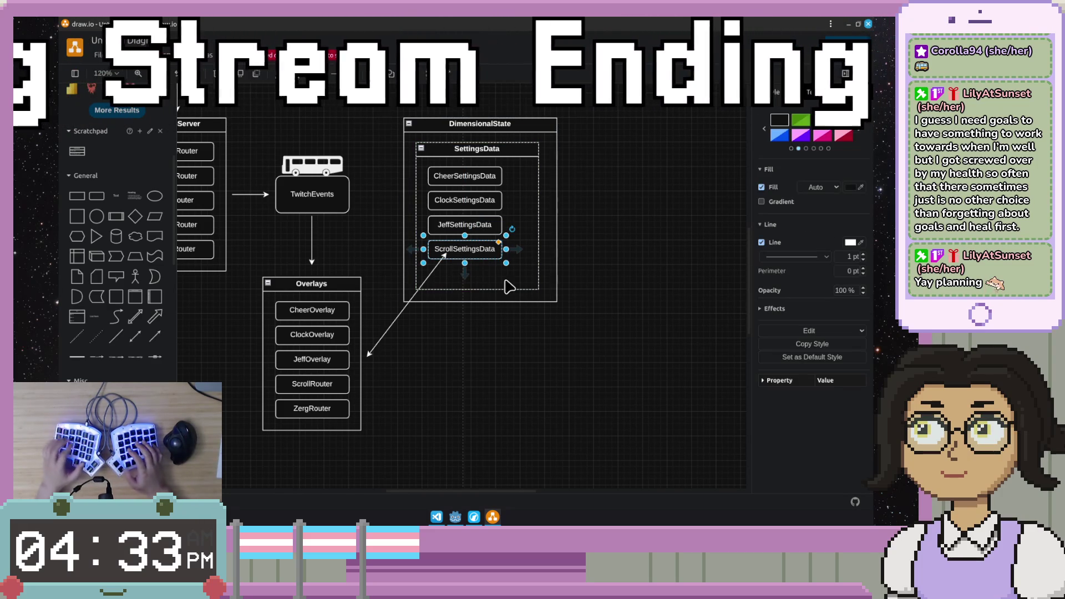
Step: Paste another copy below ScrollSettingsData and relabel it ZergSettingsData
key(ctrl+v)
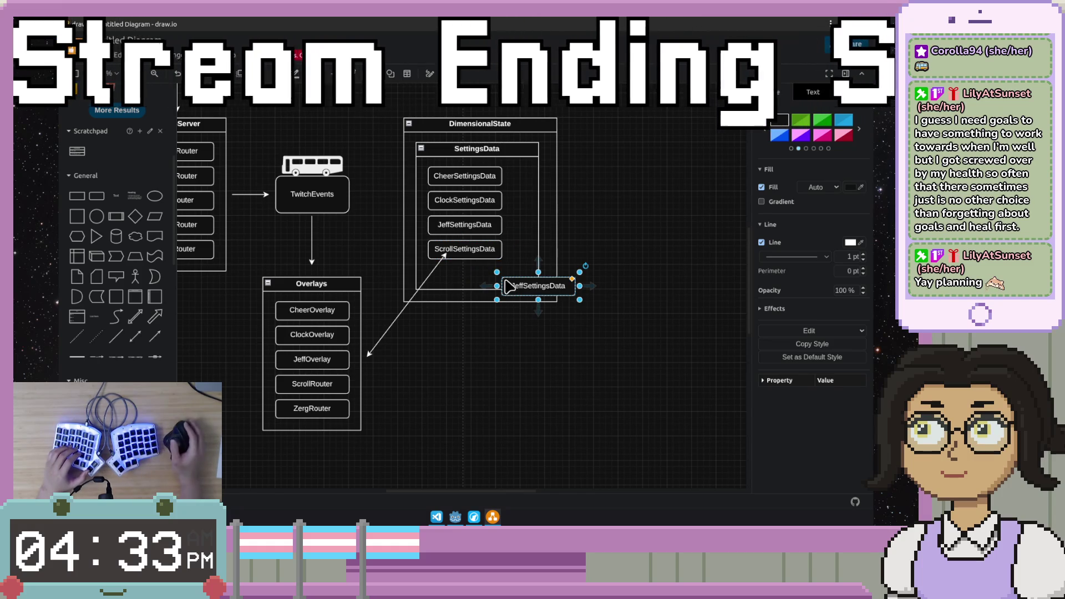
drag(520, 289, 446, 277)
key(F2)
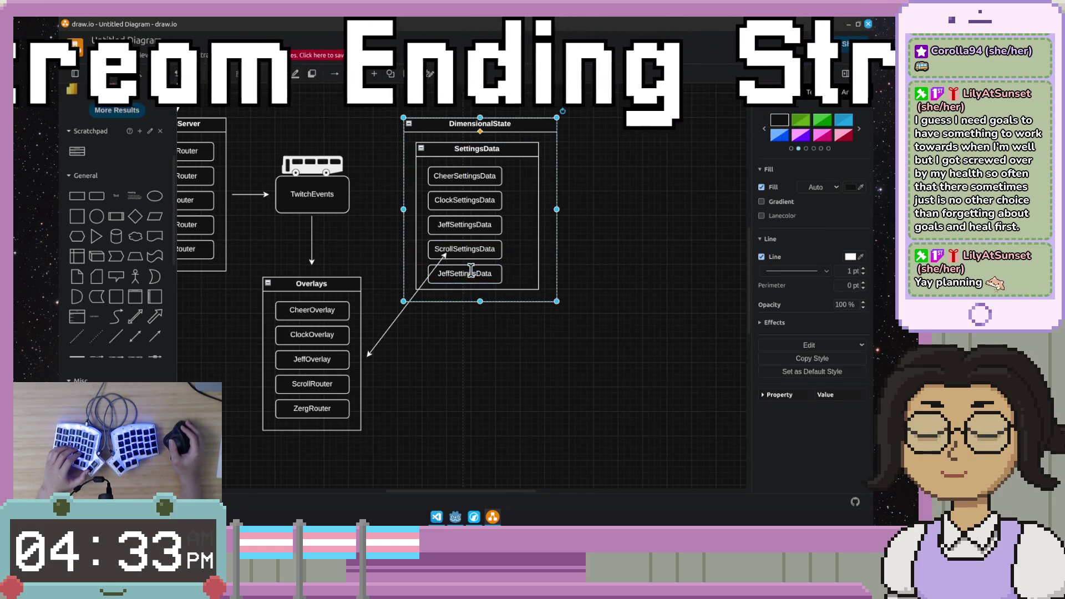
key(Home)
key(Delete)
key(Delete)
key(Delete)
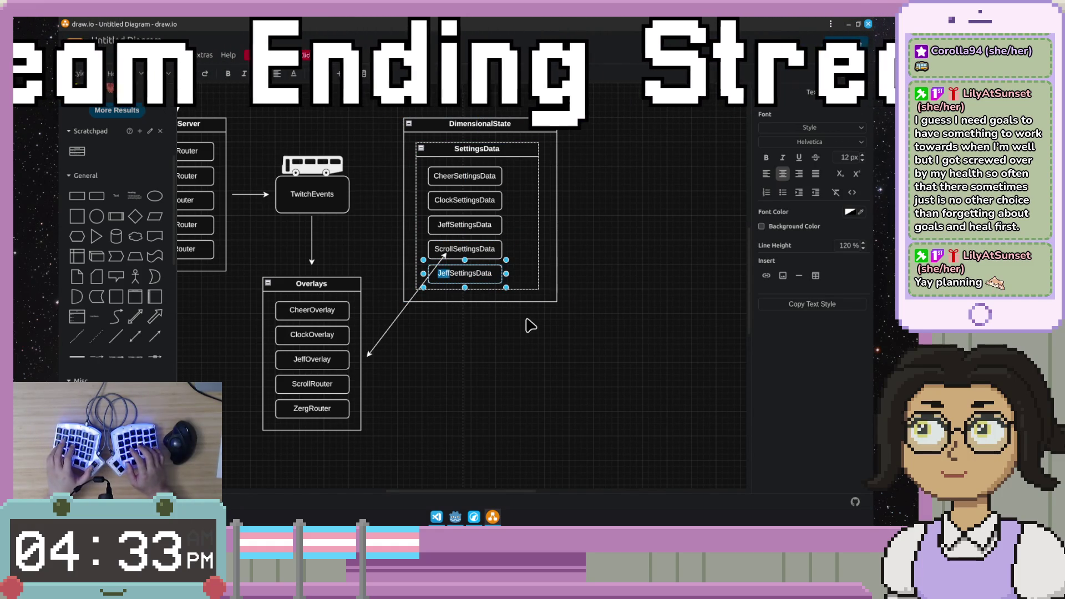
text(Zerg)
key(BackSpace)
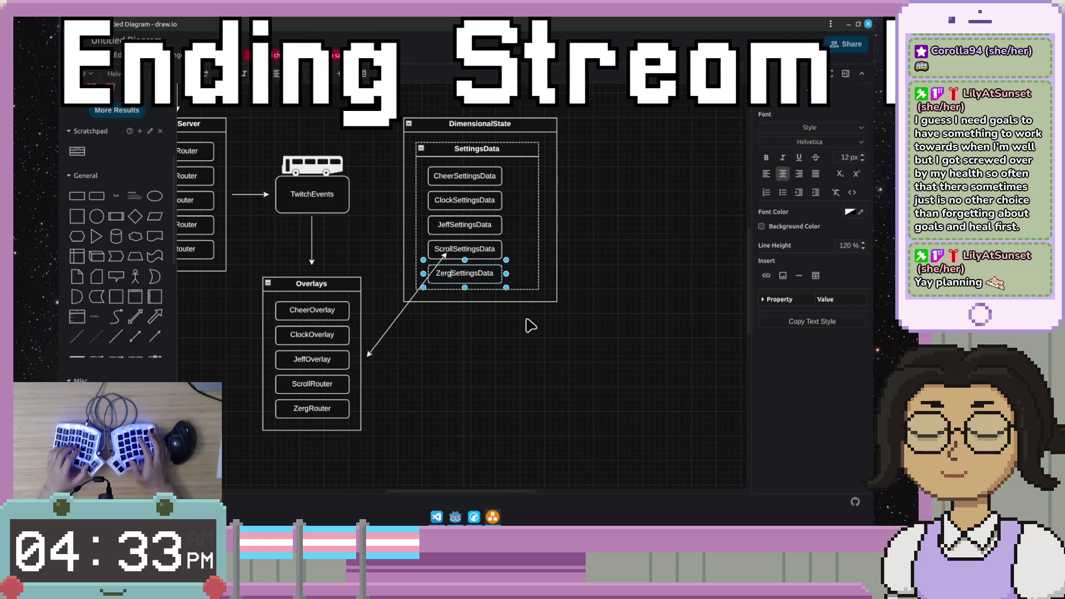
key(ctrl+s)
key(Escape)
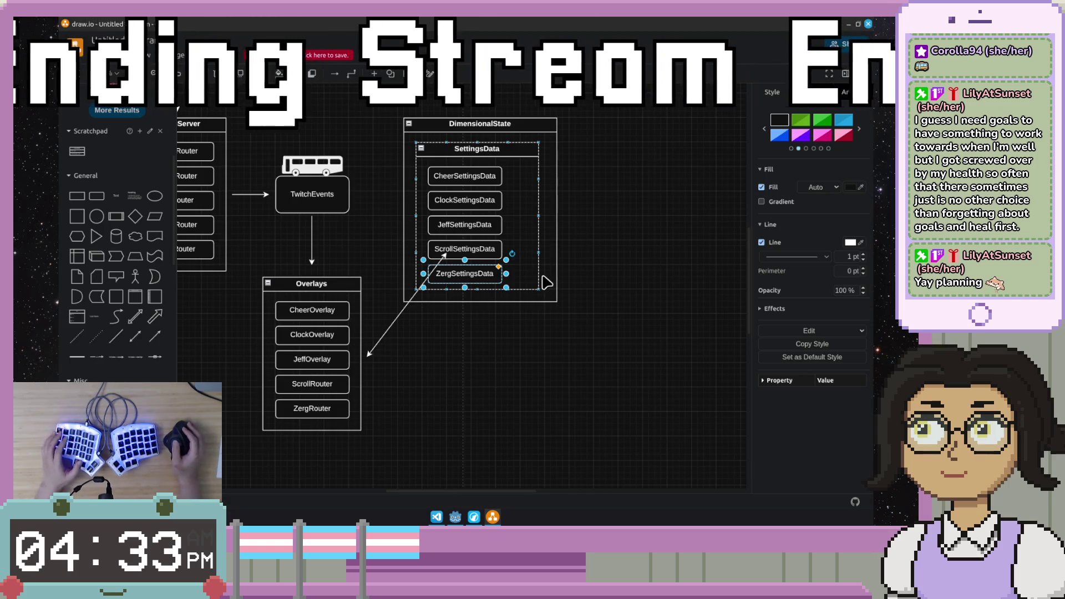
Step: Narrow the SettingsData container slightly
click(534, 271)
drag(539, 215, 521, 216)
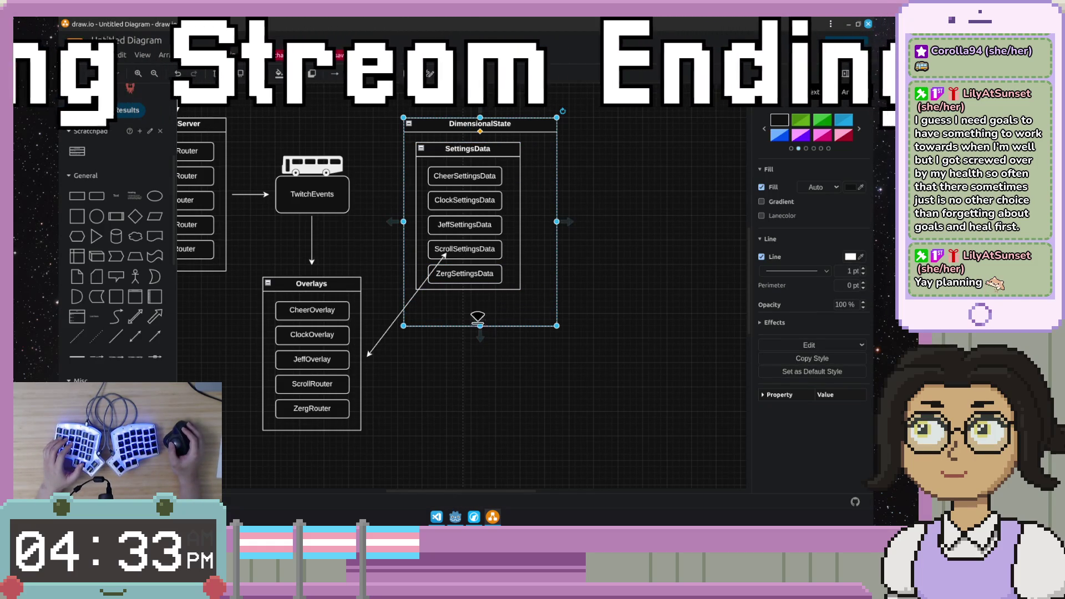
Step: Widen DimensionalState and add a rounded box labelled AutosaveTimer beside SettingsData
drag(551, 220, 626, 222)
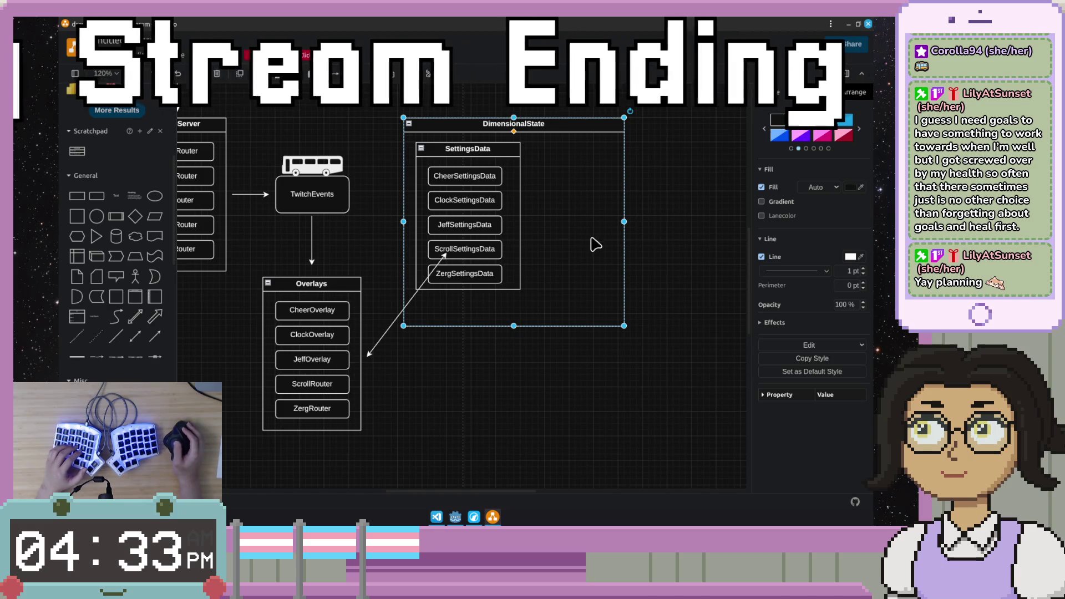
drag(72, 218, 546, 152)
text(A)
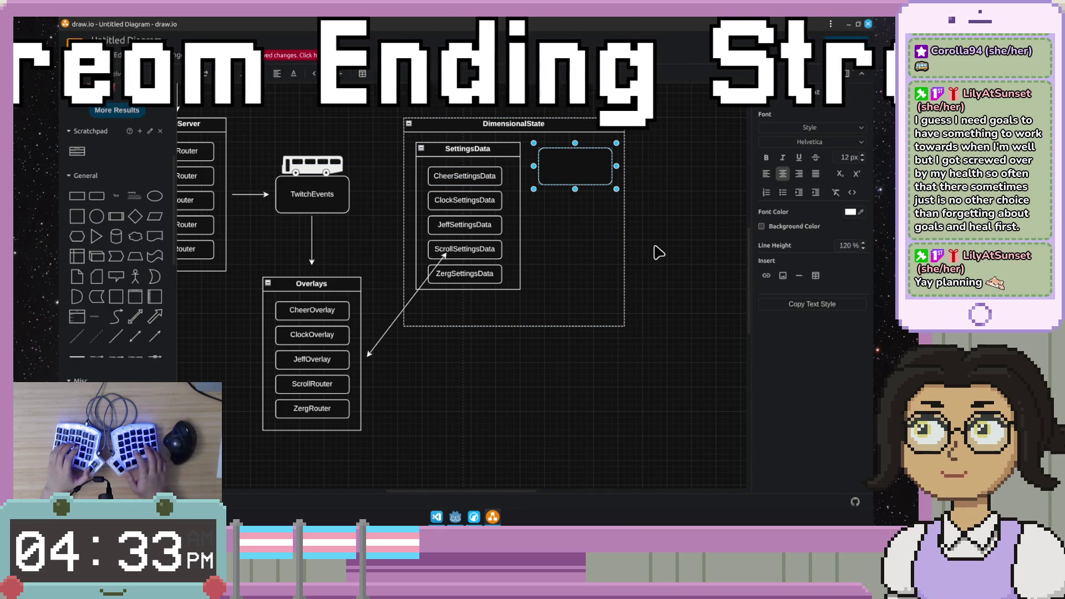
text(utosa)
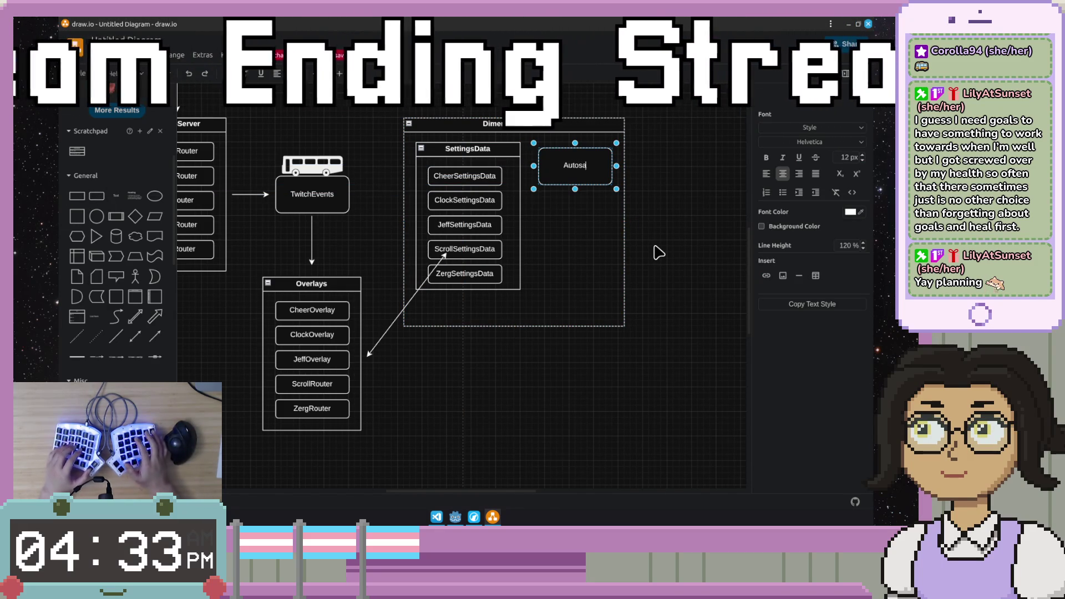
text(veT)
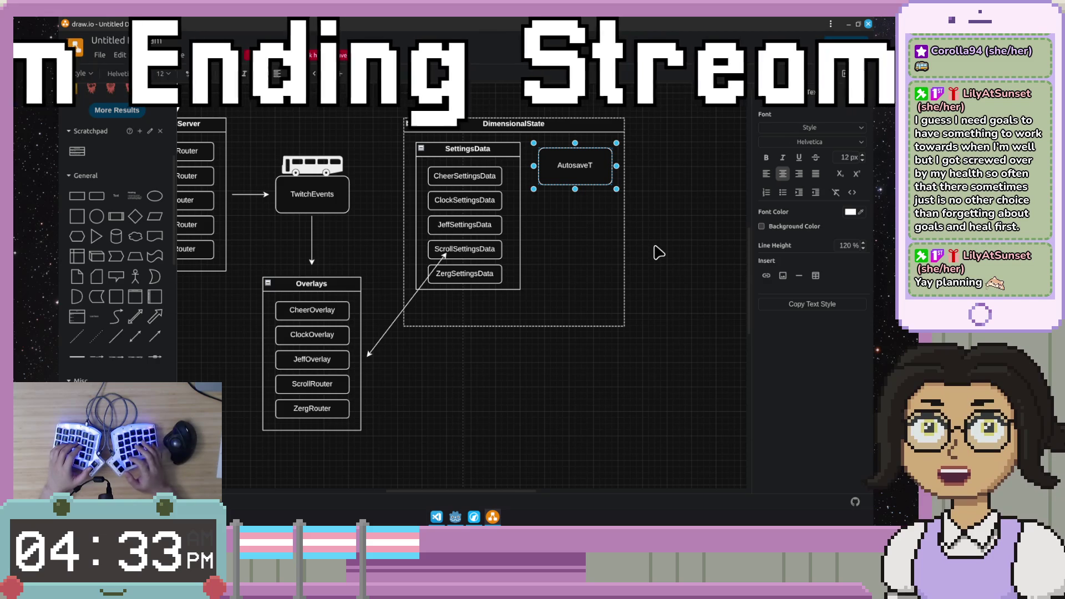
text(imer)
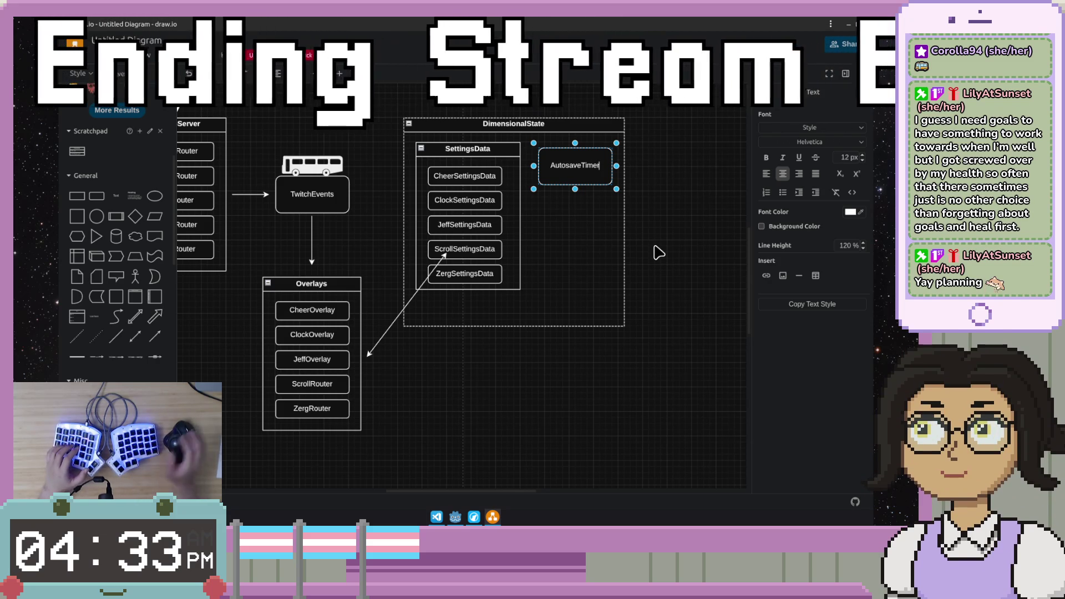
click(658, 252)
drag(582, 173, 580, 172)
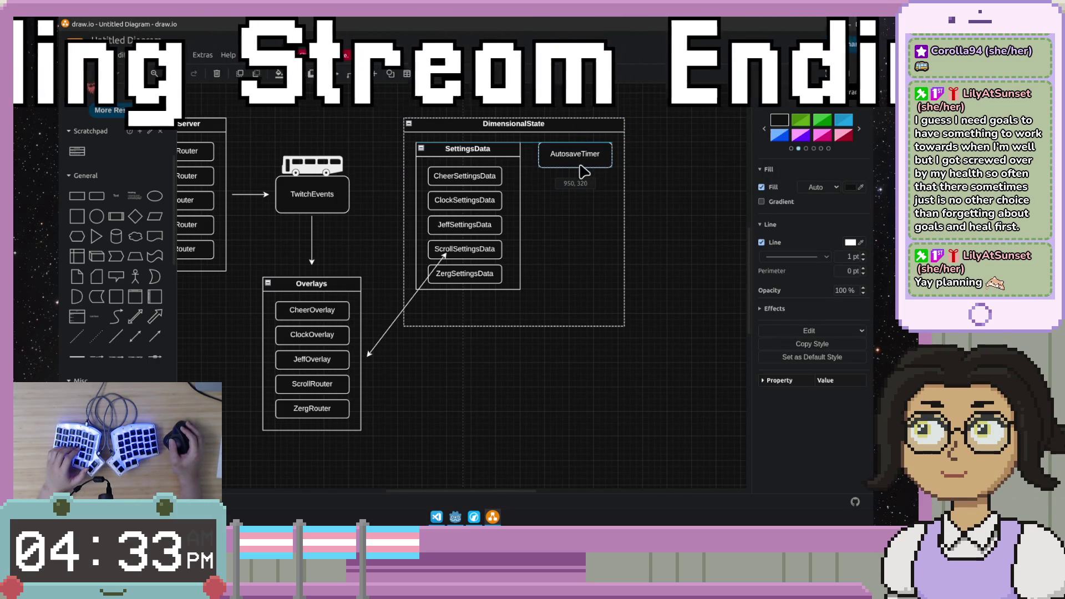
Step: Trim DimensionalState's width slightly to fit its contents
click(624, 226)
drag(623, 223, 626, 226)
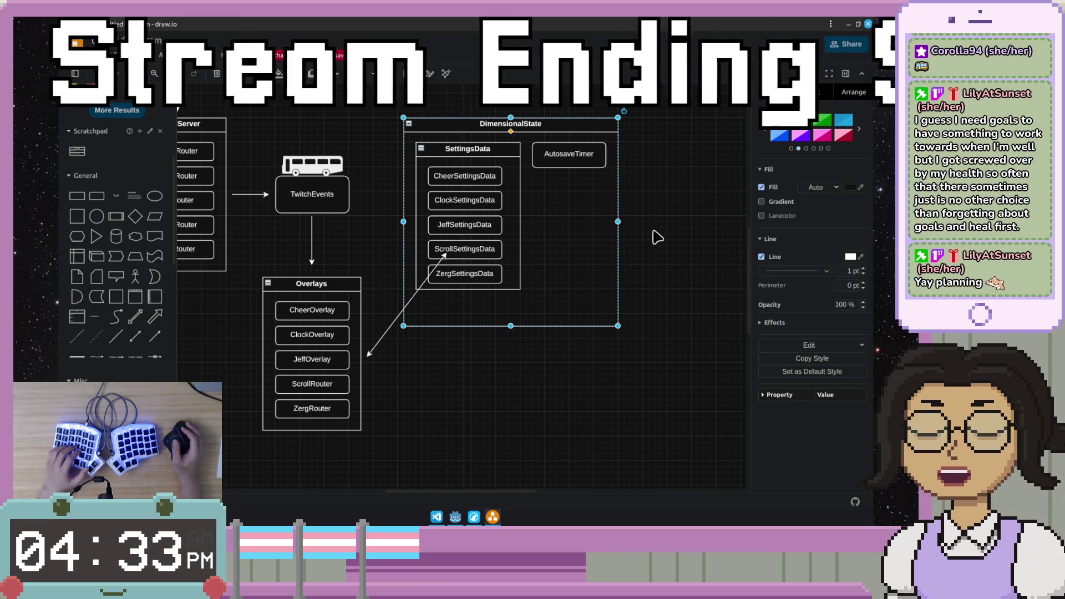
click(655, 233)
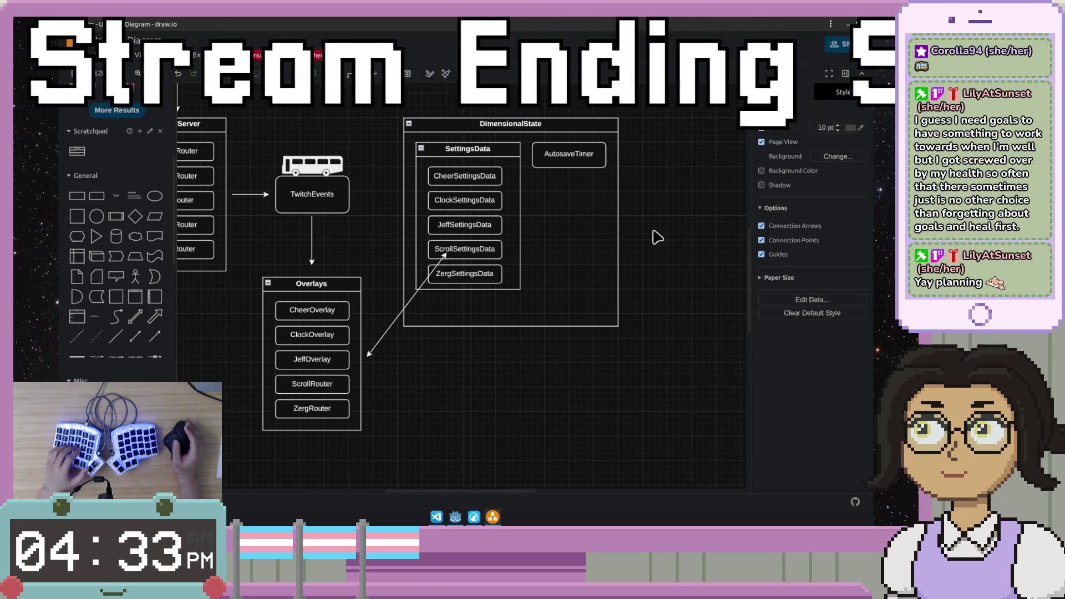
click(379, 338)
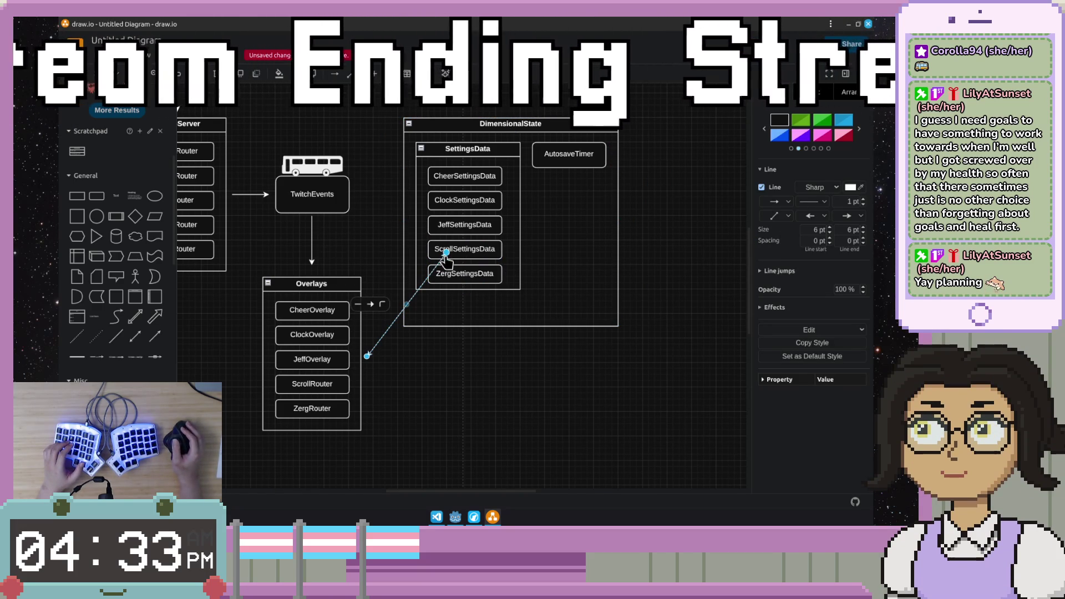
click(458, 418)
scroll(442, 400, down, 3)
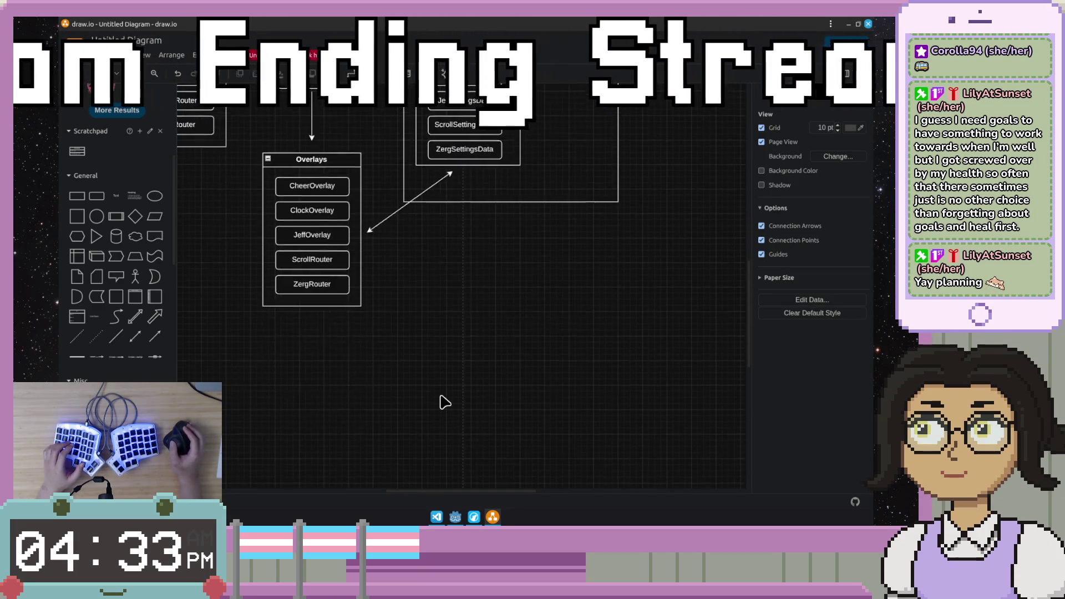
scroll(442, 400, up, 3)
scroll(443, 402, down, 2)
drag(443, 402, 465, 399)
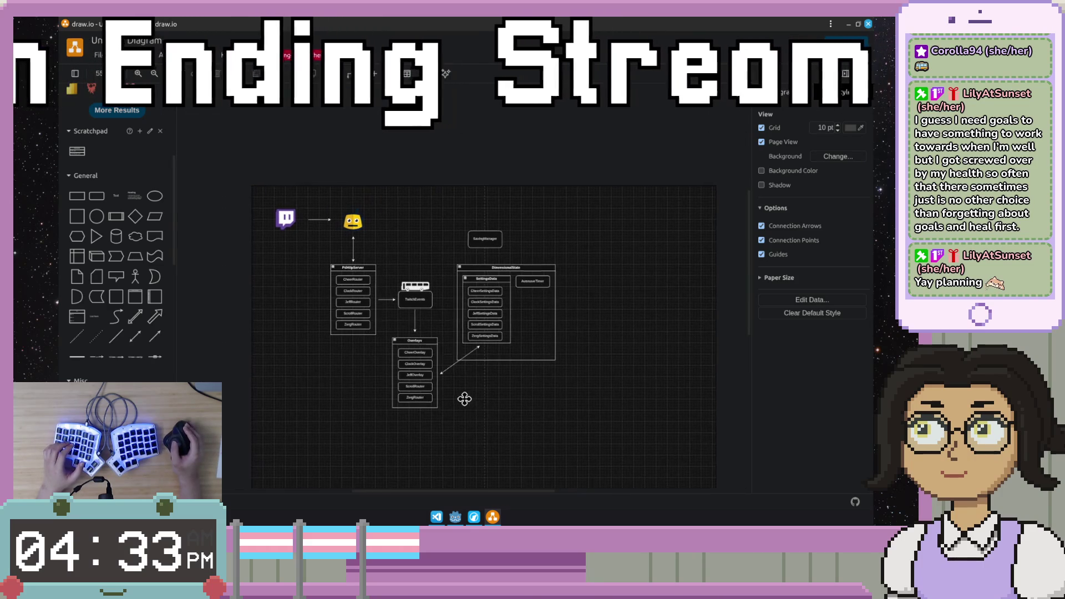
scroll(467, 406, up, 2)
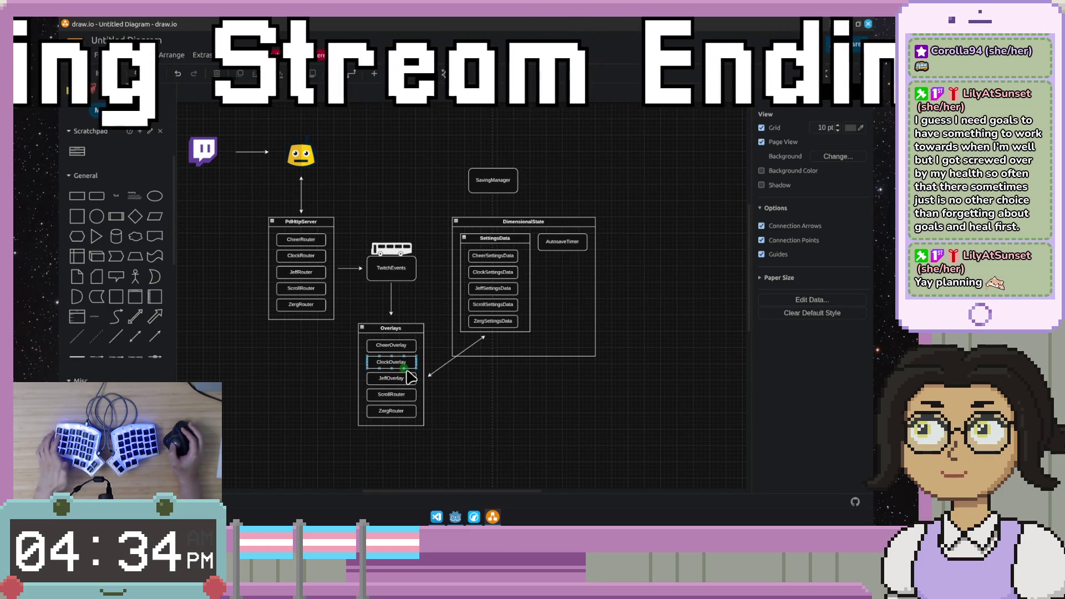
Step: Add a new Vertical Container and title it SettingsWindow
mouse_move(91, 94)
mouse_down()
mouse_move(611, 271)
mouse_move(586, 206)
mouse_up()
double_click(624, 208)
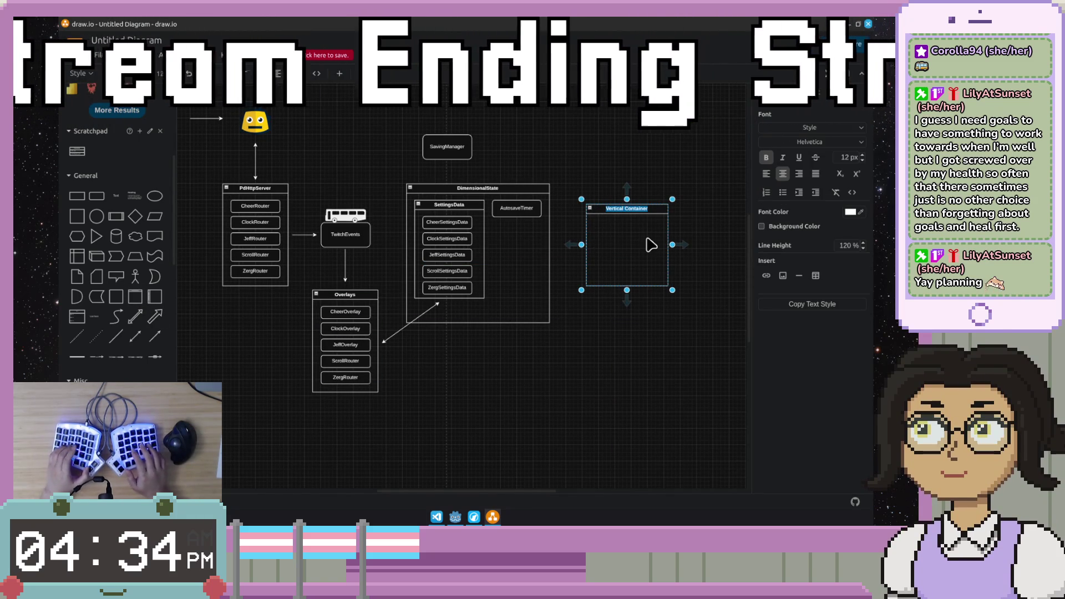
text(ConC)
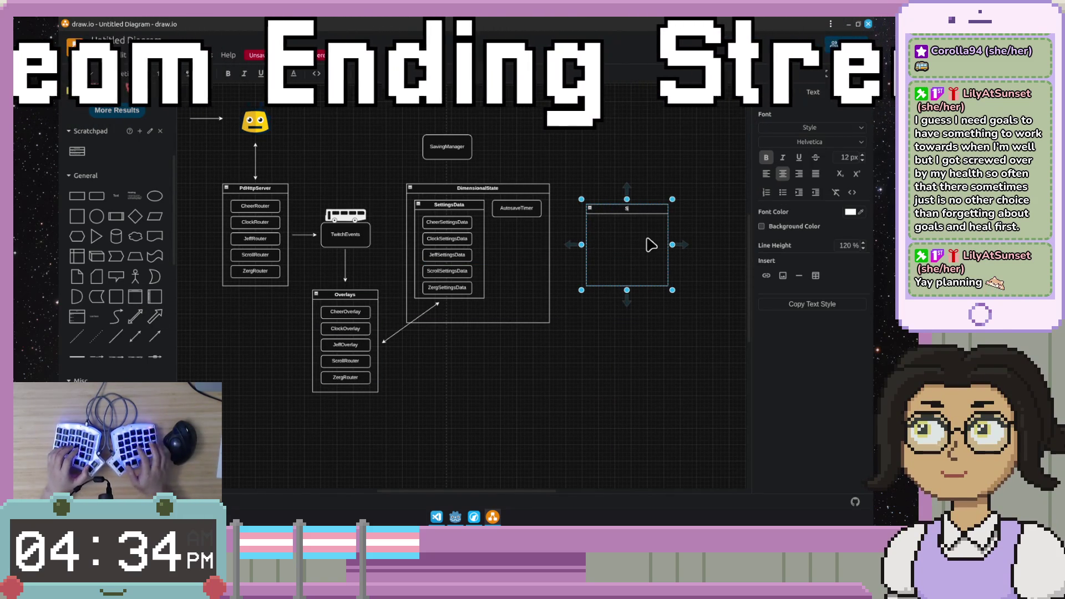
text(SettingsWin)
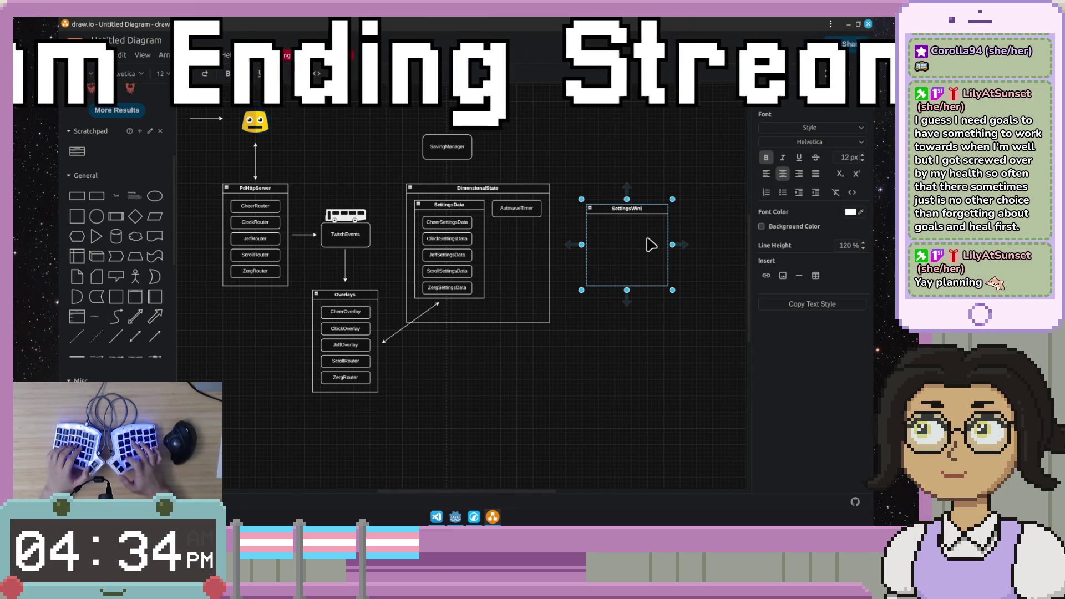
text(dow)
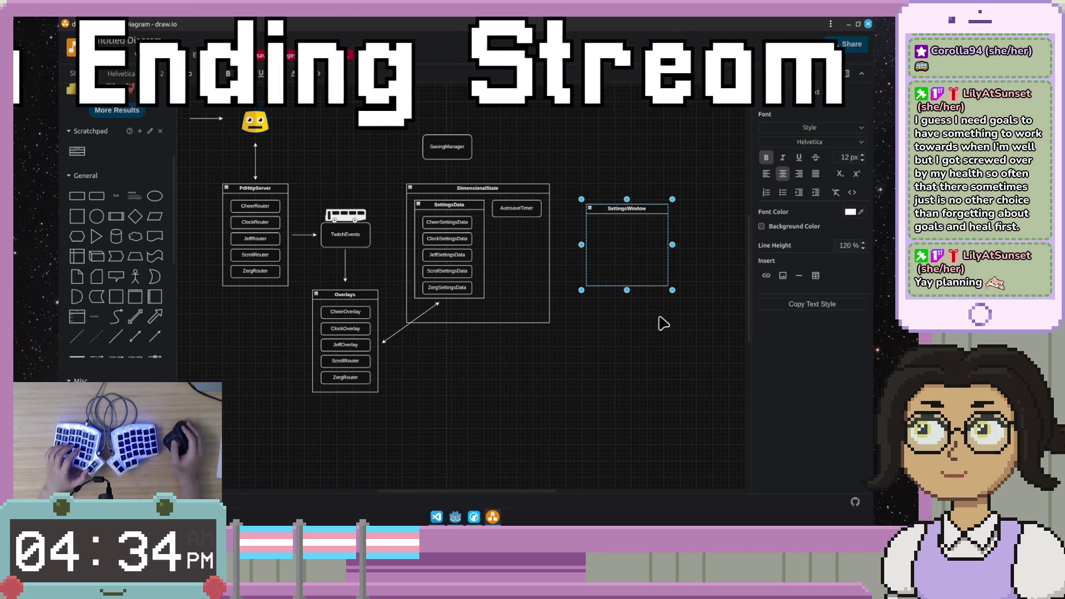
click(662, 323)
Step: Move SettingsWindow beside DimensionalState and select SavingManager
drag(648, 210, 637, 195)
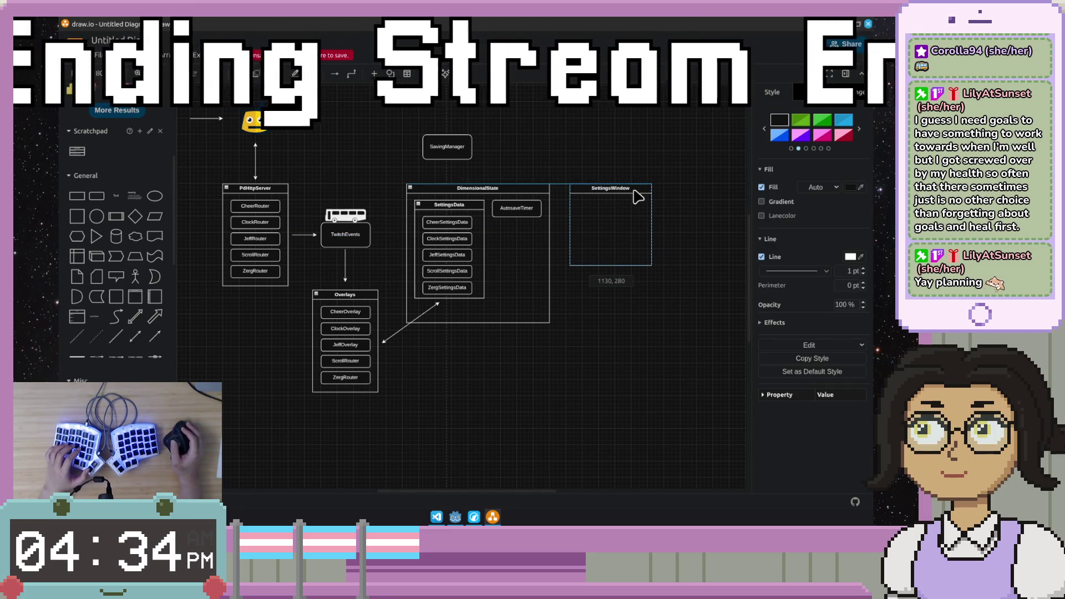
click(634, 296)
drag(508, 111, 547, 148)
click(521, 181)
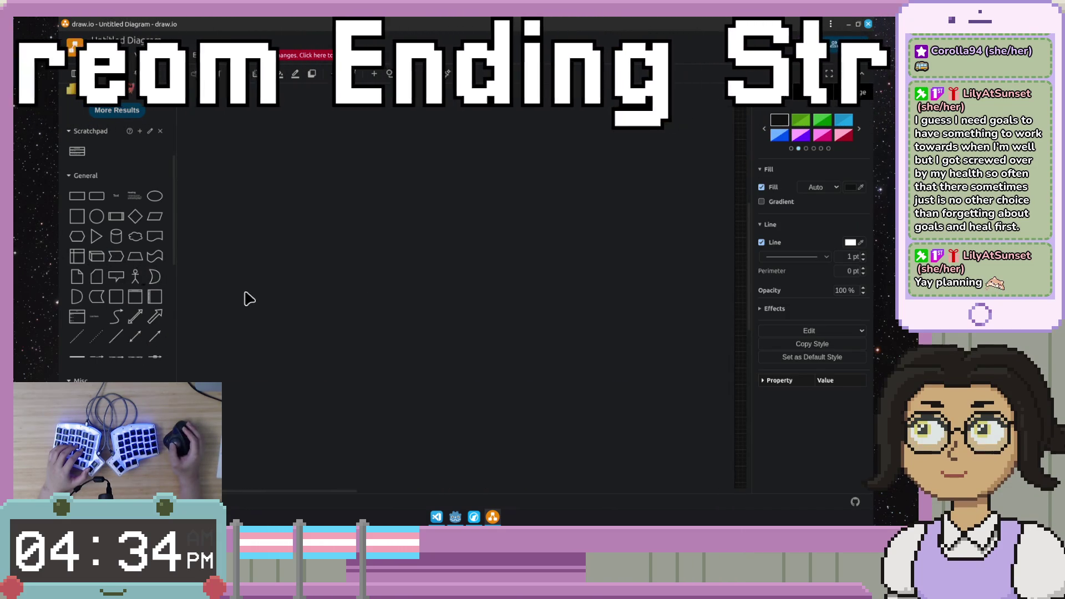
scroll(298, 311, right, 5)
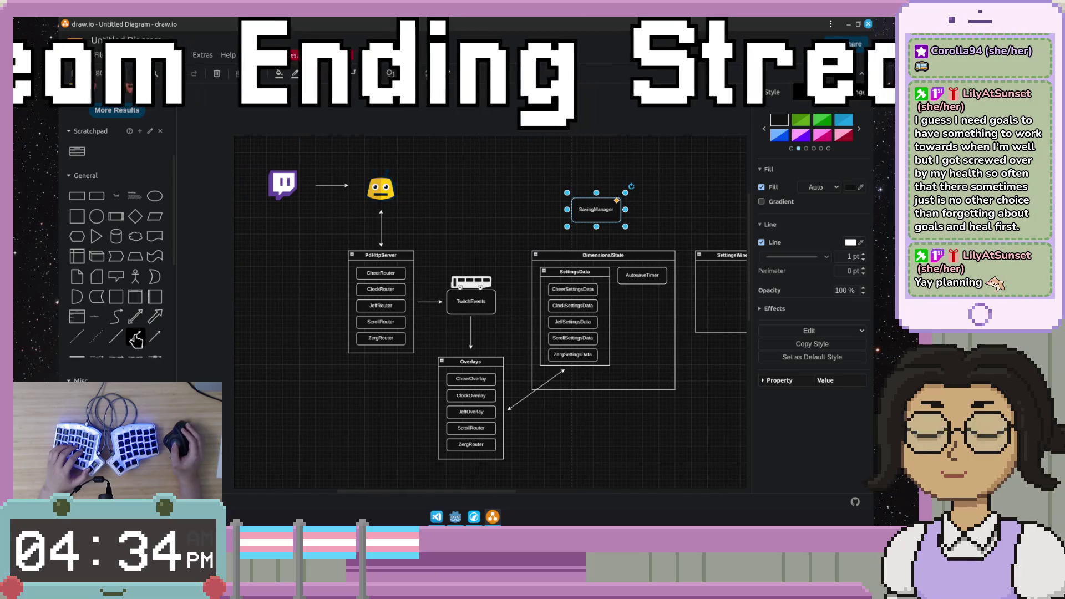
Step: Connect SavingManager down to DimensionalState with a straight vertical arrow
click(585, 239)
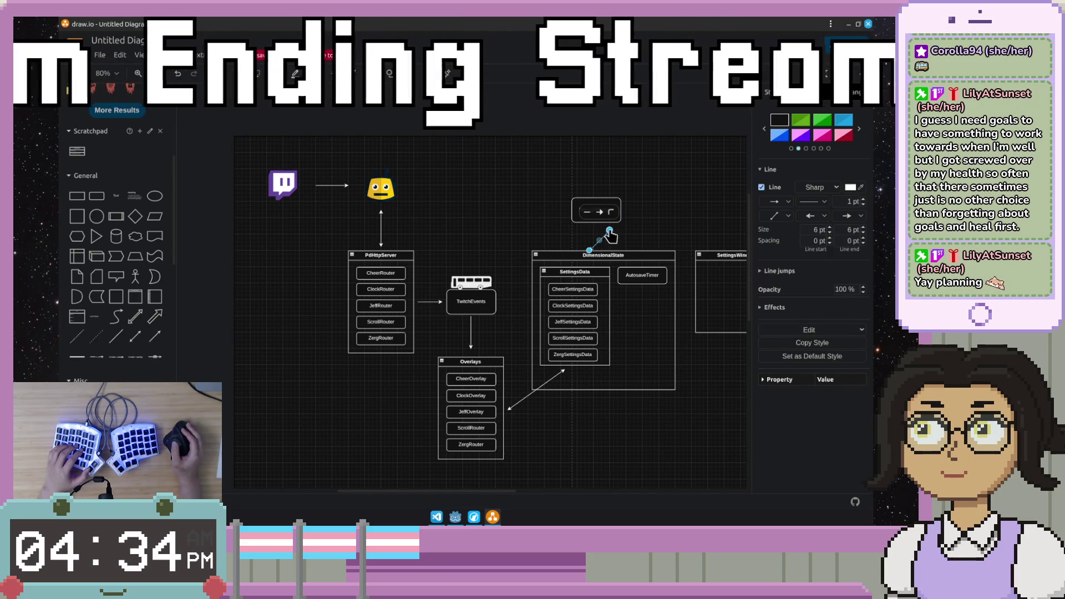
scroll(598, 236, up, 3)
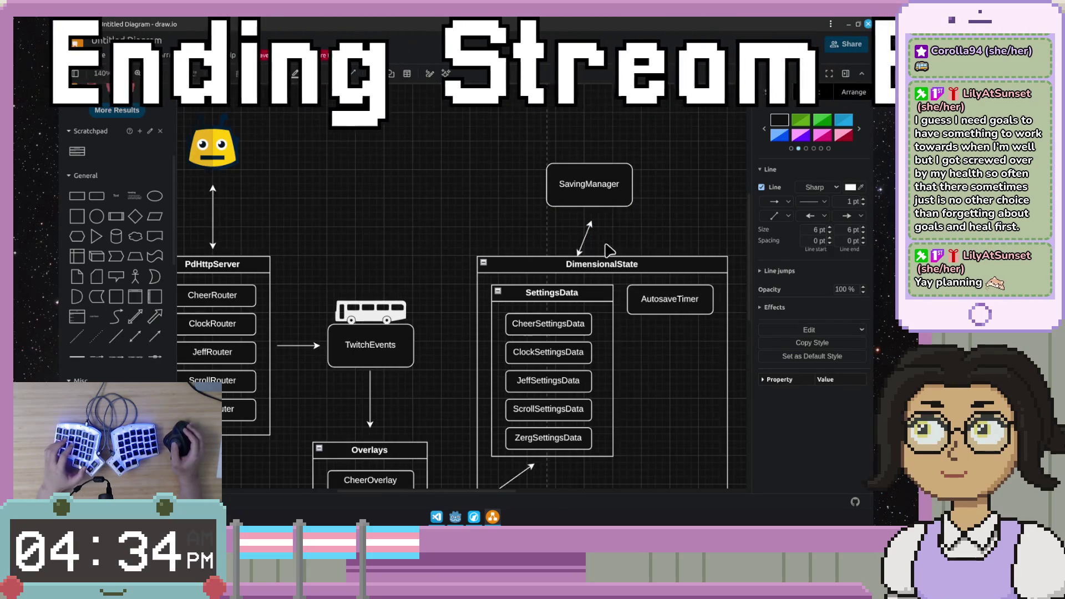
drag(594, 256, 594, 248)
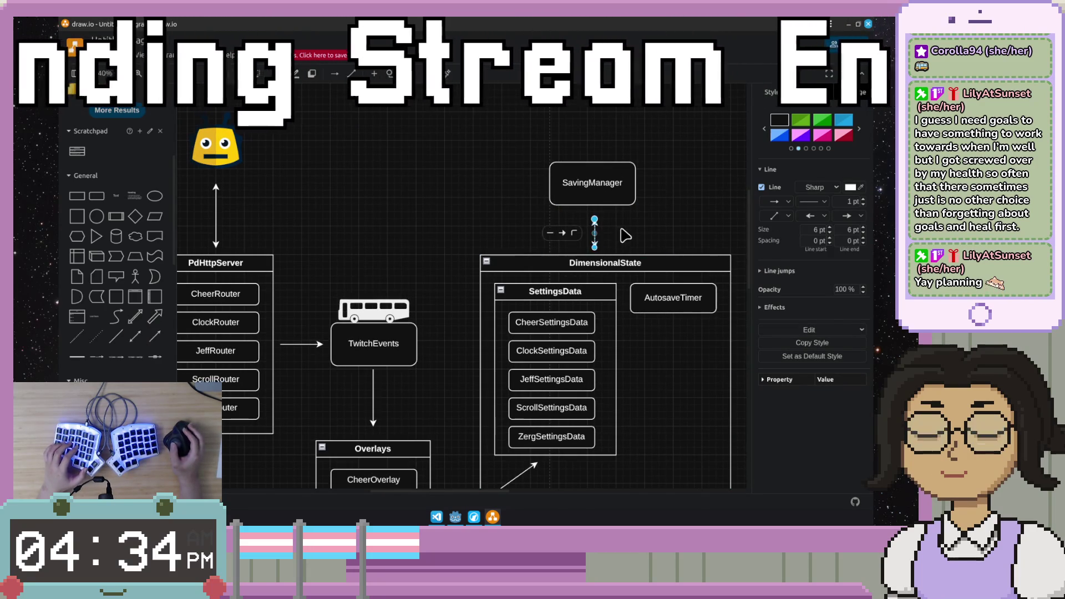
click(622, 237)
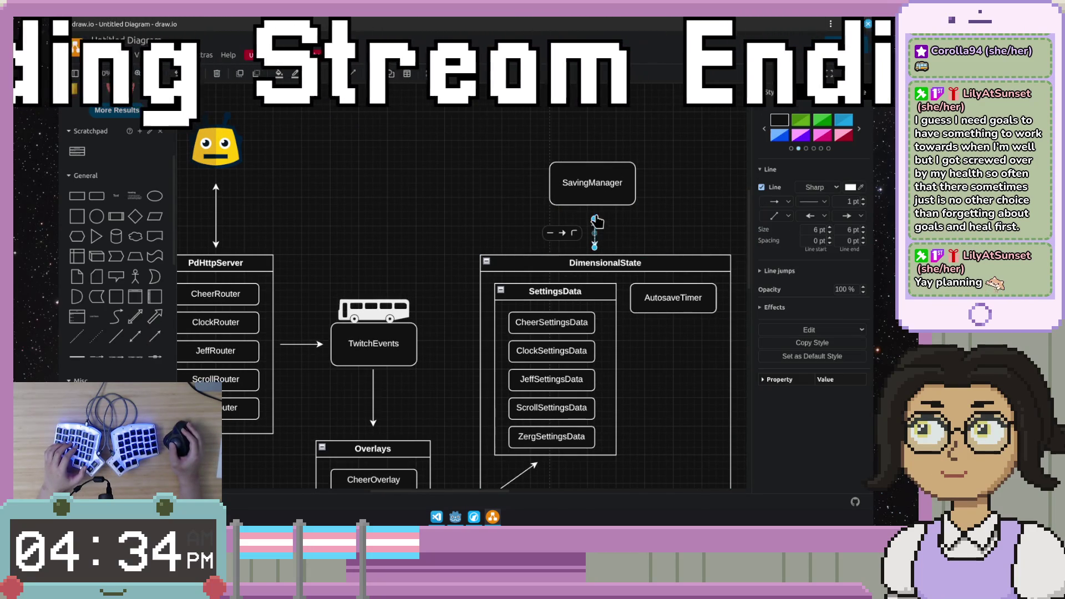
click(620, 219)
scroll(637, 216, down, 4)
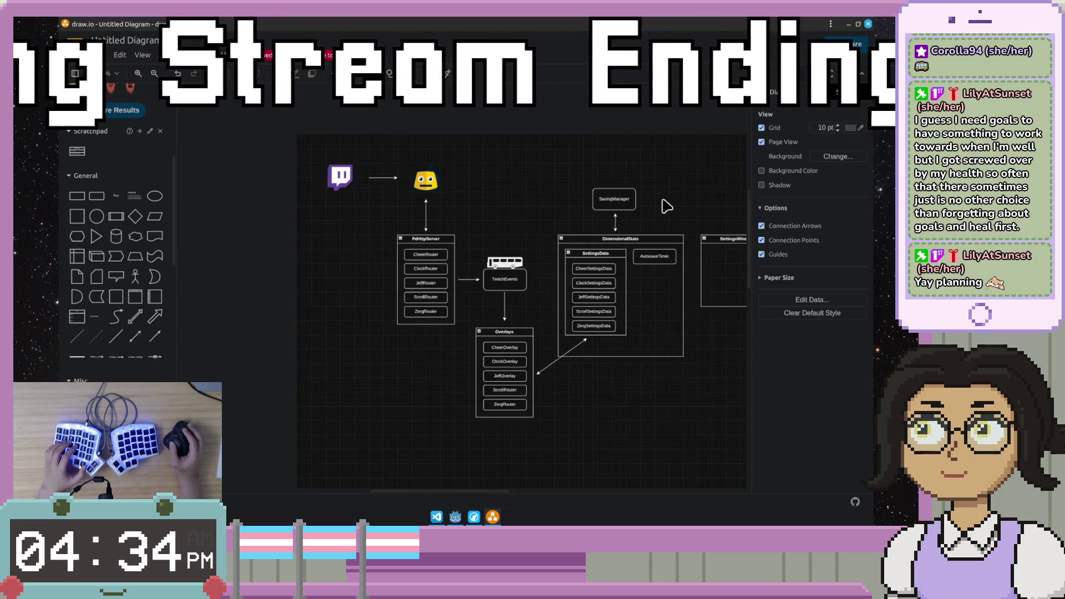
scroll(662, 209, right, 3)
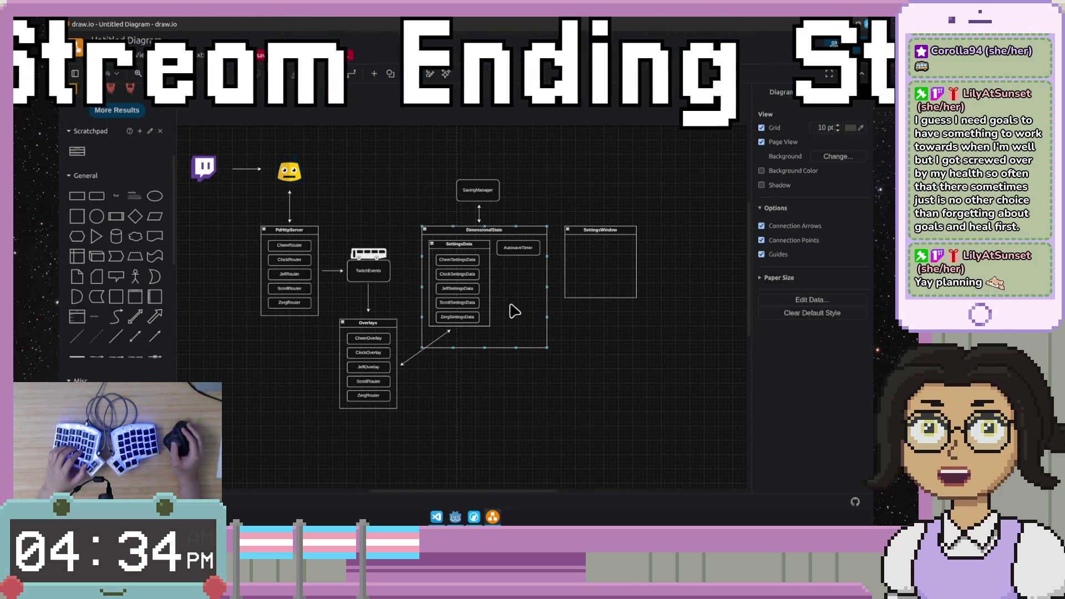
click(481, 285)
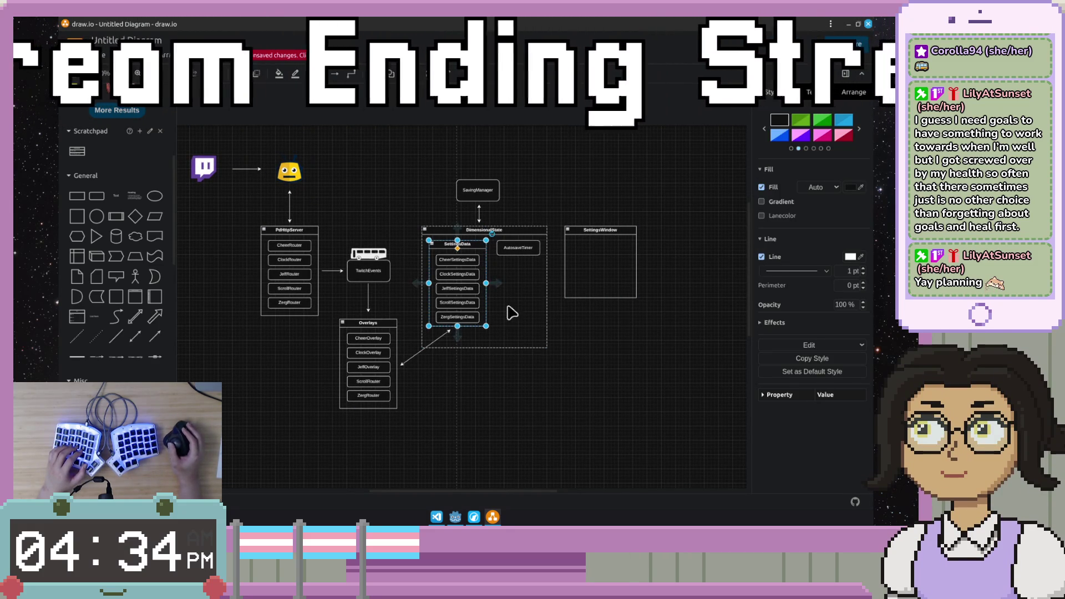
Step: Stretch SettingsData taller to about 160 x 250 and check its arrow to Overlays stays attached
click(538, 364)
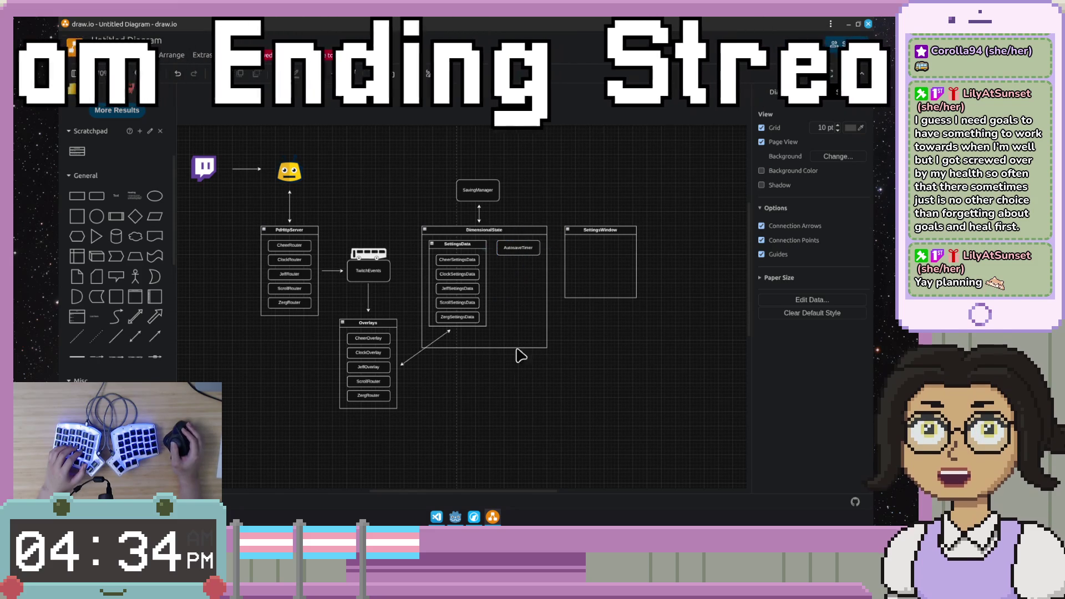
click(457, 327)
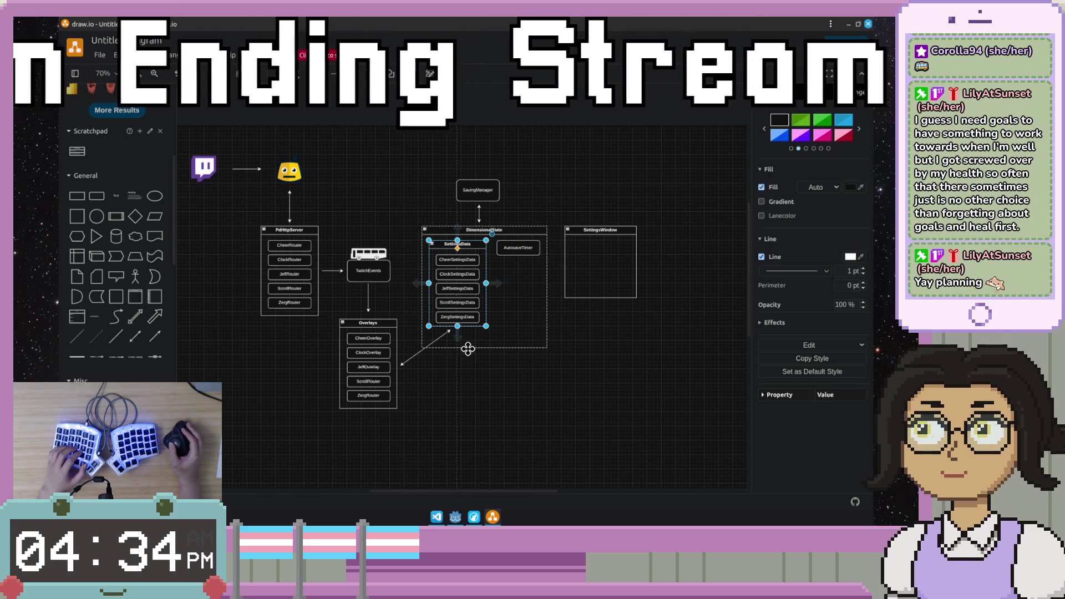
scroll(471, 356, up, 3)
scroll(469, 357, up, 2)
scroll(468, 356, up, 2)
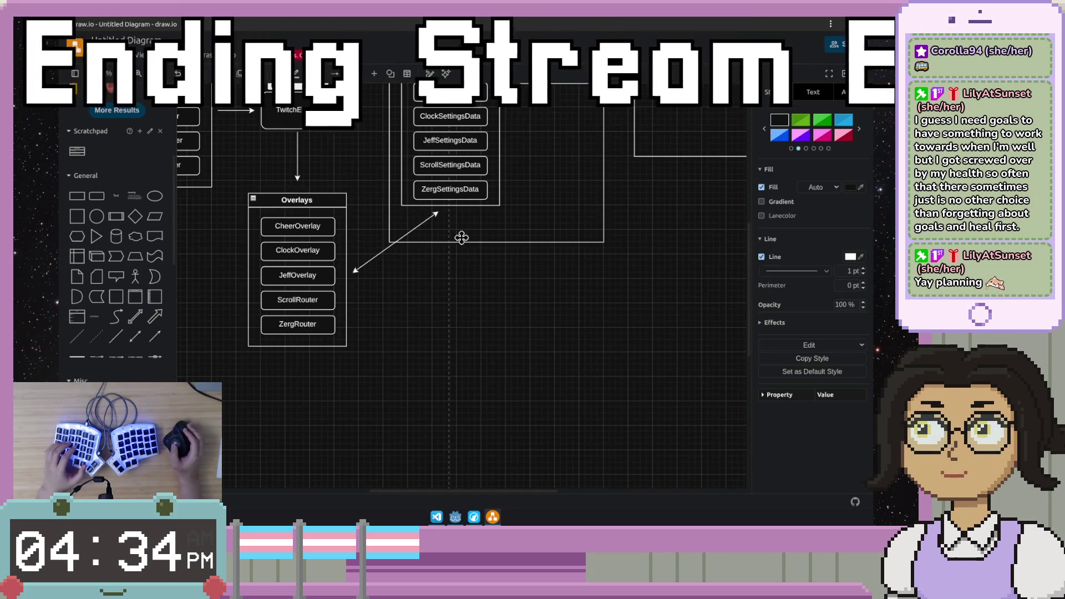
click(467, 283)
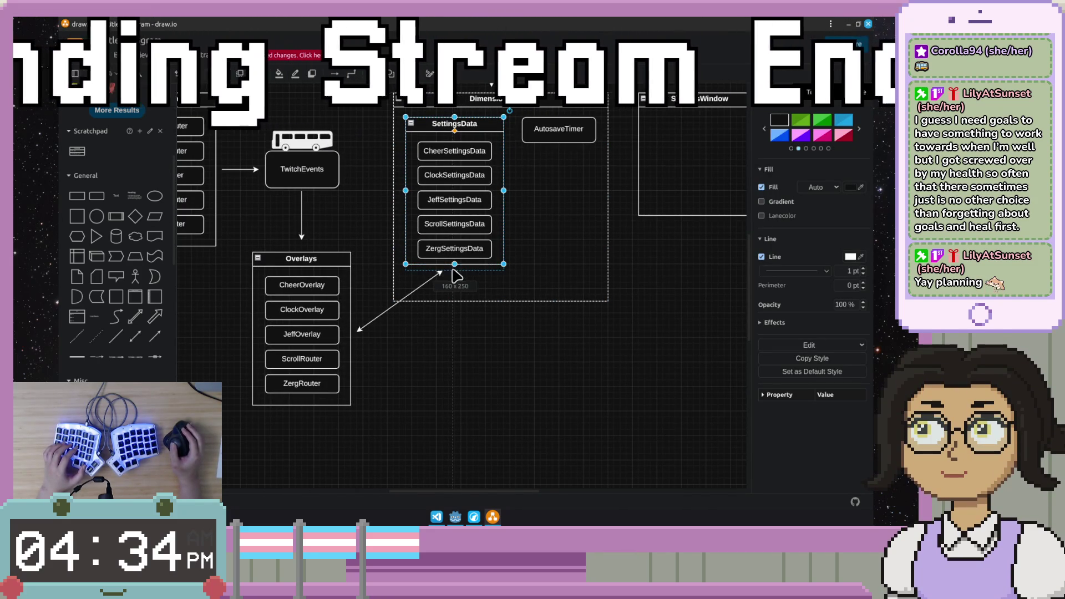
click(417, 341)
click(413, 290)
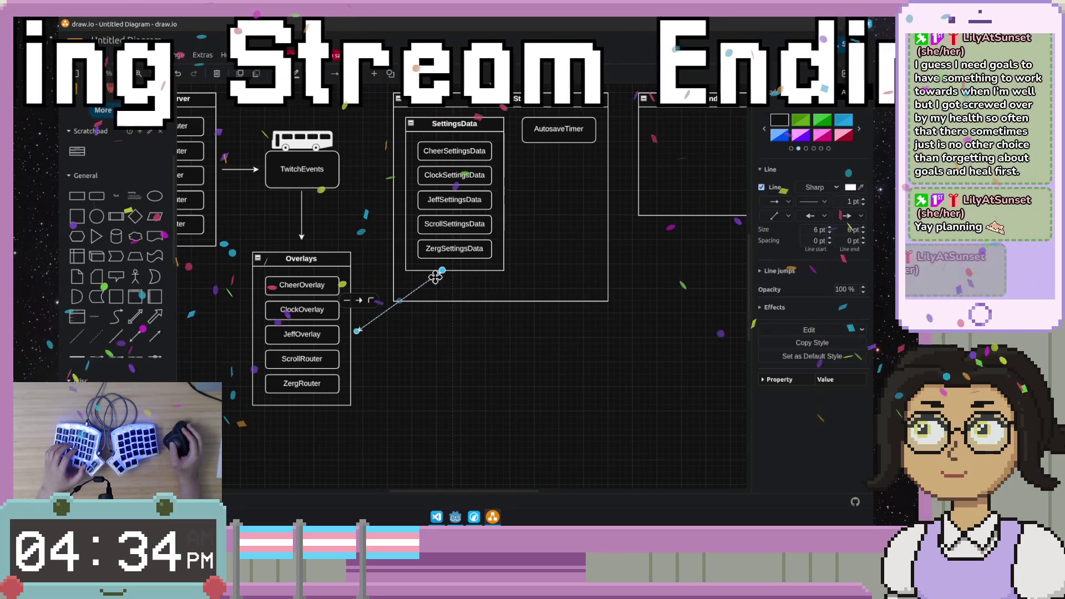
click(441, 352)
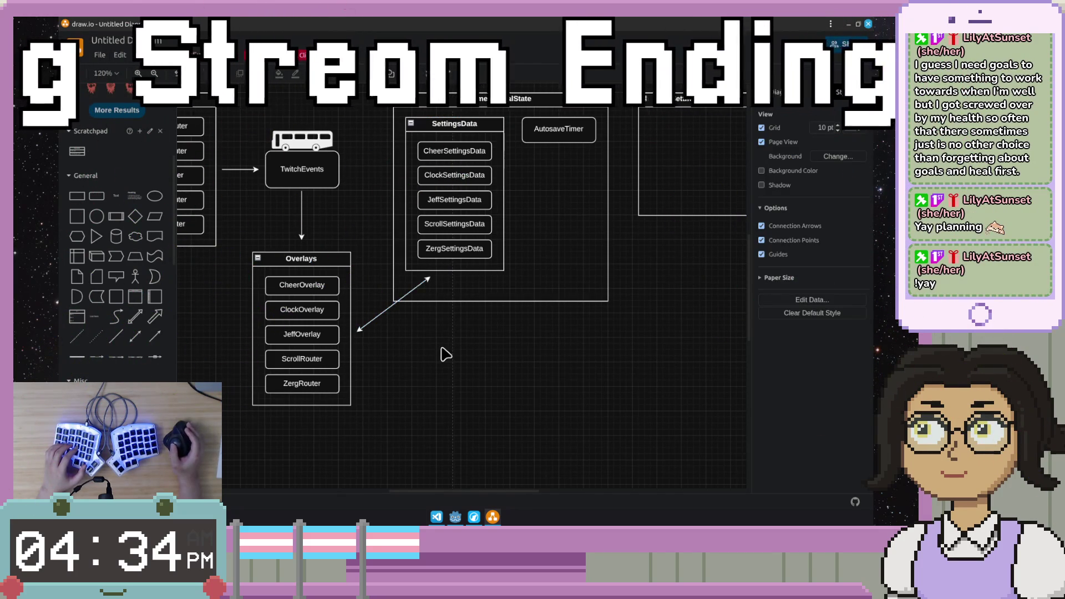
scroll(440, 353, down, 2)
scroll(580, 247, up, 3)
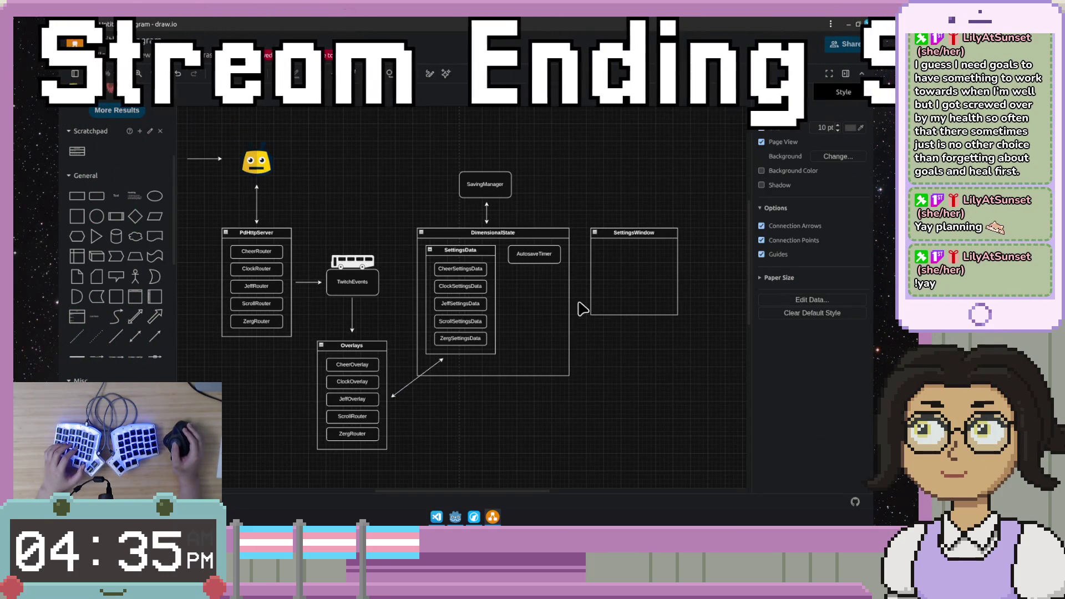
mouse_move(256, 283)
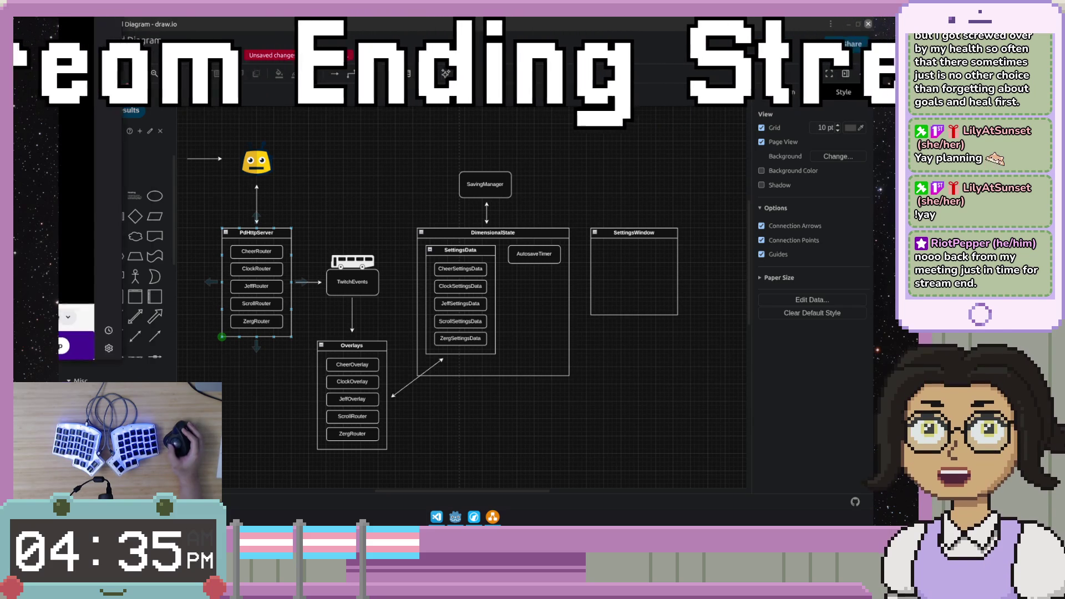
Step: Switch from draw.io to the browser window showing the Twitch stream
key(alt+Tab)
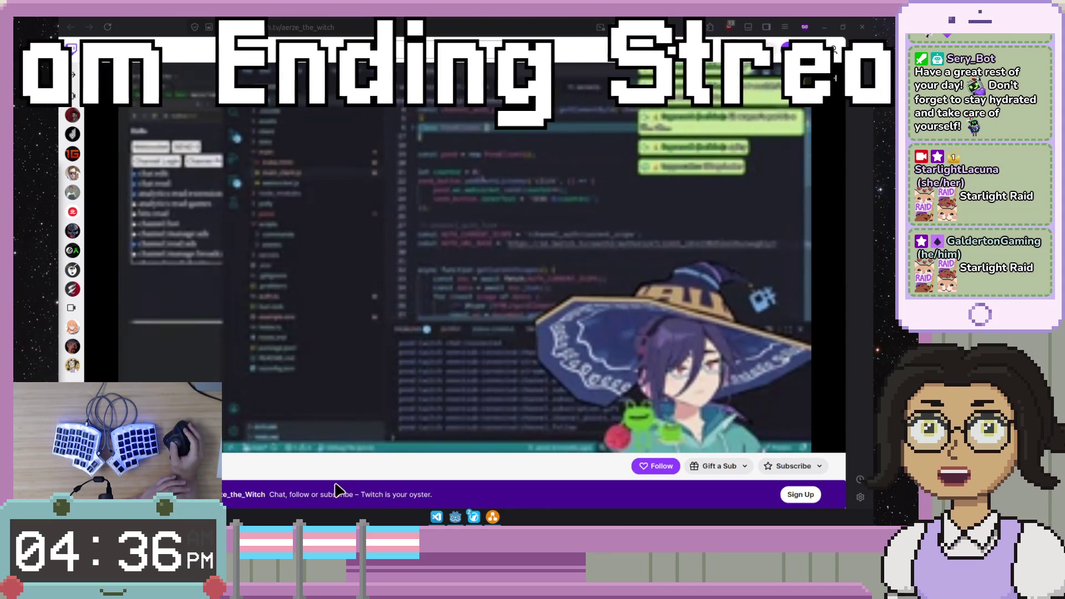
click(492, 517)
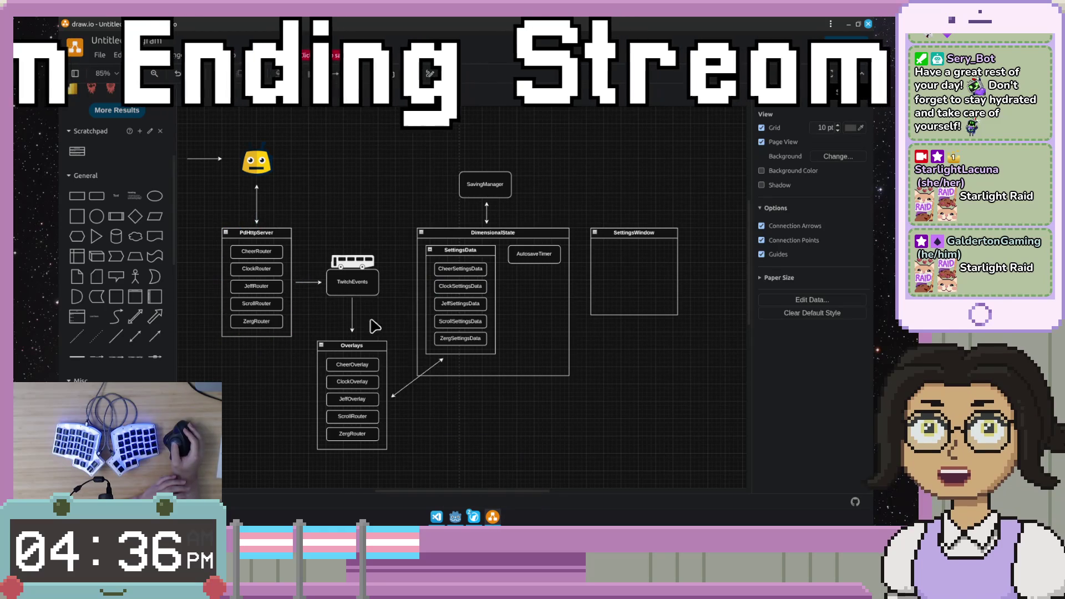
drag(368, 195, 352, 186)
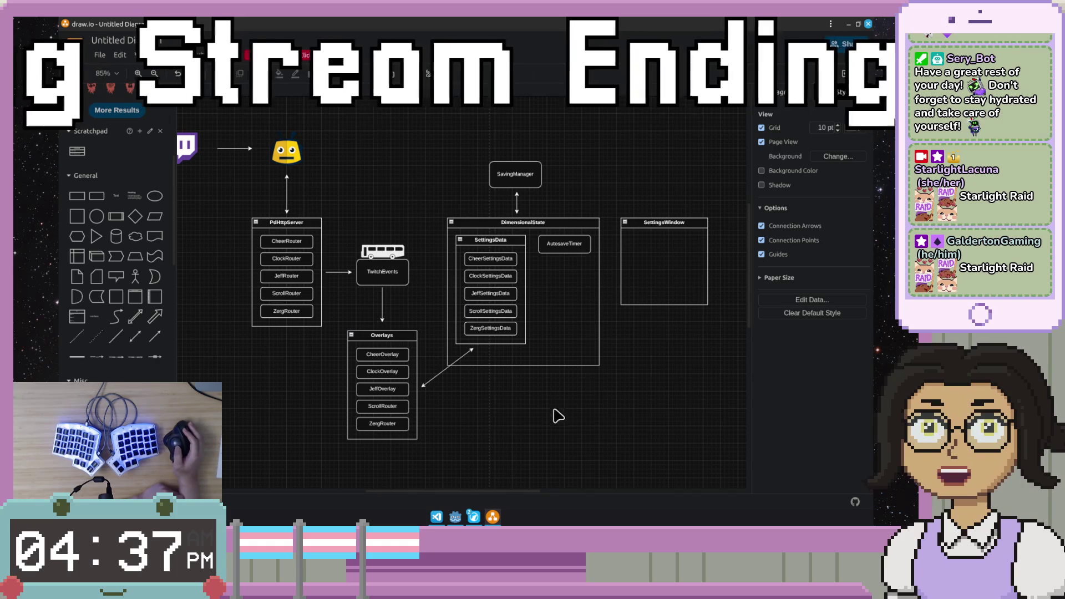
mouse_move(436, 517)
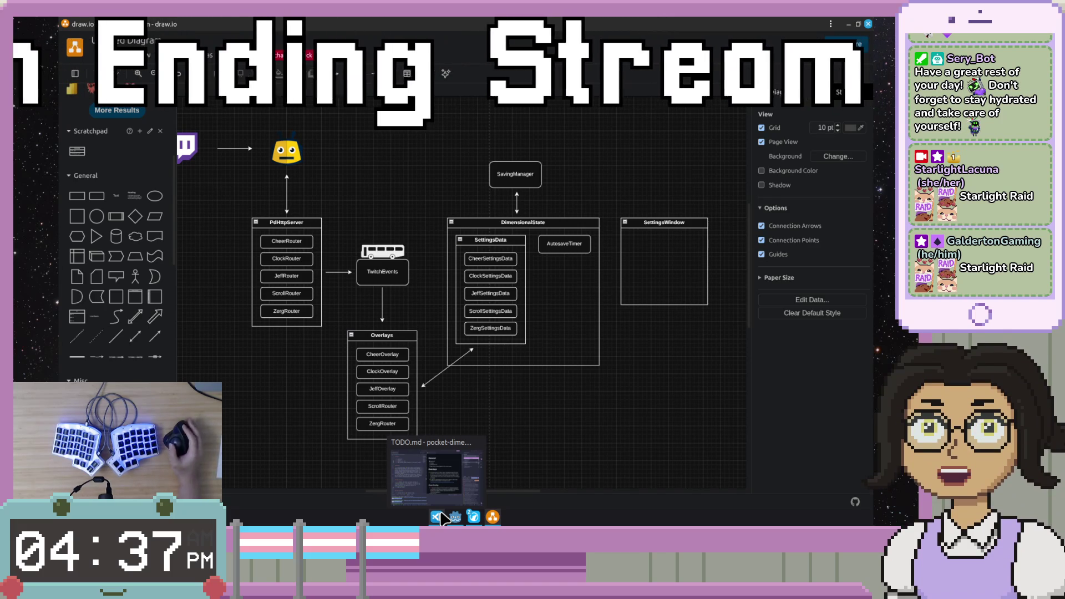
click(492, 517)
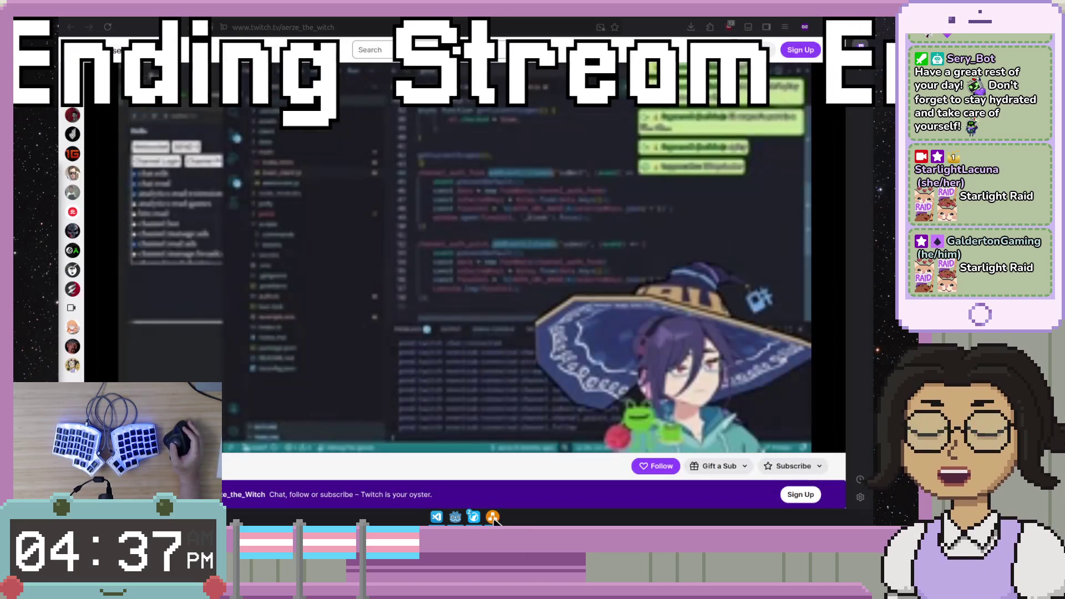